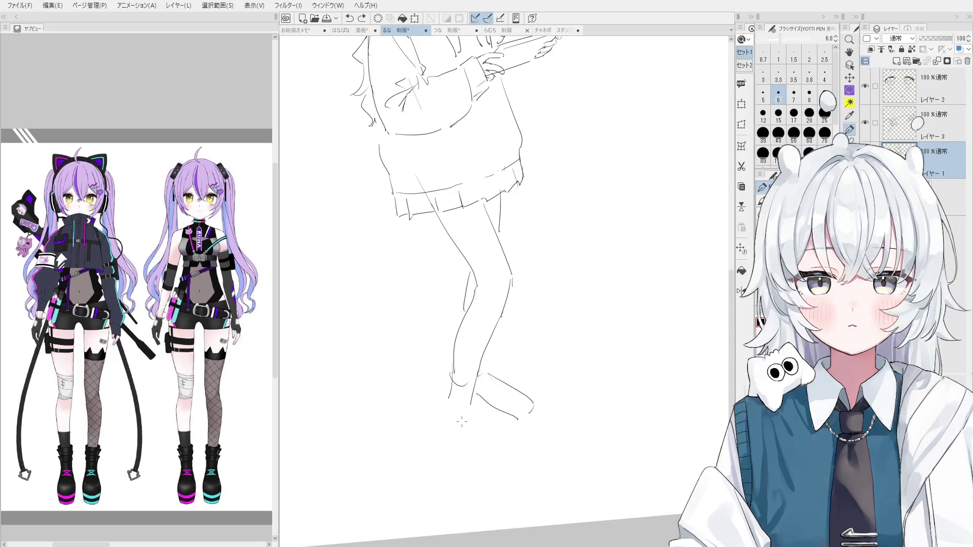
Draw the lower foot and second foot's toe outlines with the size-6 pen, retrying strokes
drag(447, 401, 486, 462)
key(ctrl+z)
key(ctrl+z)
drag(444, 400, 478, 471)
key(ctrl+z)
Erase the stray lines on the toe and foot, then fit the canvas in view
key(ctrl+z)
drag(441, 398, 483, 452)
mouse_move(474, 408)
mouse_down()
mouse_move(520, 456)
mouse_move(501, 467)
mouse_up()
key(ctrl+z)
key(ctrl+z)
mouse_move(514, 435)
mouse_down()
mouse_move(506, 456)
mouse_move(482, 452)
mouse_move(508, 450)
mouse_up()
key(e)
key(ctrl+z)
key(p)
key(e)
mouse_move(534, 413)
mouse_down()
mouse_move(504, 403)
mouse_move(520, 414)
mouse_move(510, 411)
mouse_move(522, 393)
mouse_up()
key(p)
key(ctrl+z)
key(ctrl+z)
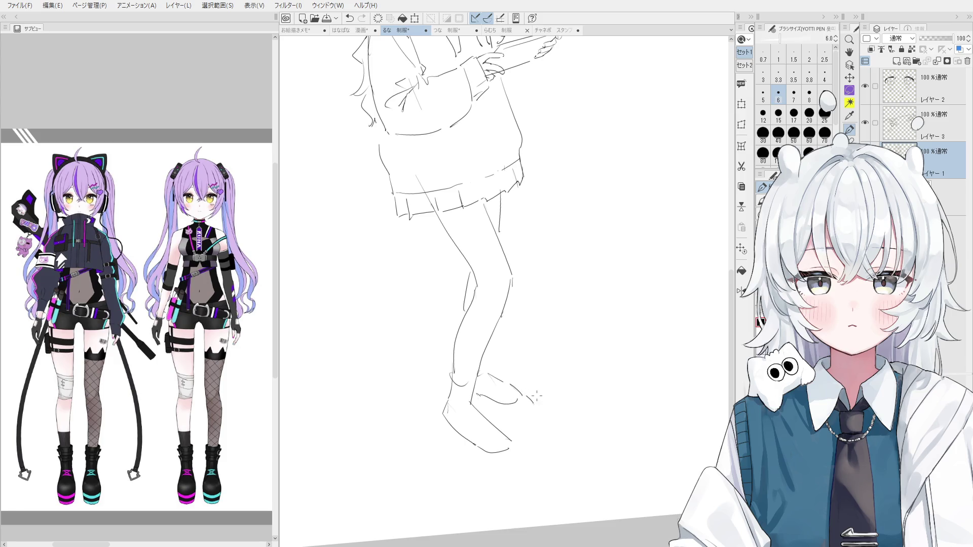
key(e)
key(ctrl+0)
key(p)
Try a stroke on the toe, undo it and erase around it
drag(492, 390, 517, 409)
key(ctrl+z)
key(ctrl+z)
key(ctrl+z)
key(e)
scroll(505, 366, up, 2)
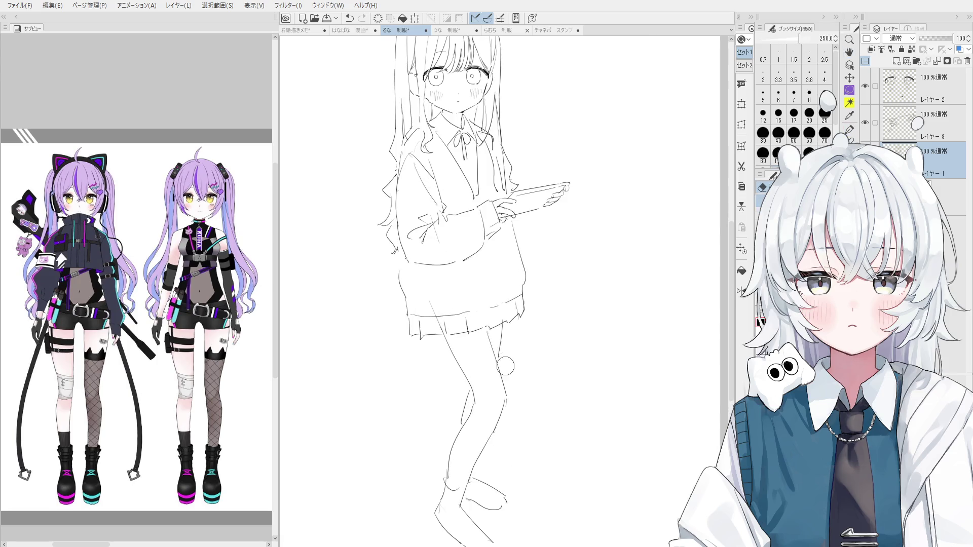
key(p)
Redraw the knee line on the leg
drag(502, 316, 498, 358)
key(ctrl+z)
key(ctrl+z)
key(ctrl+z)
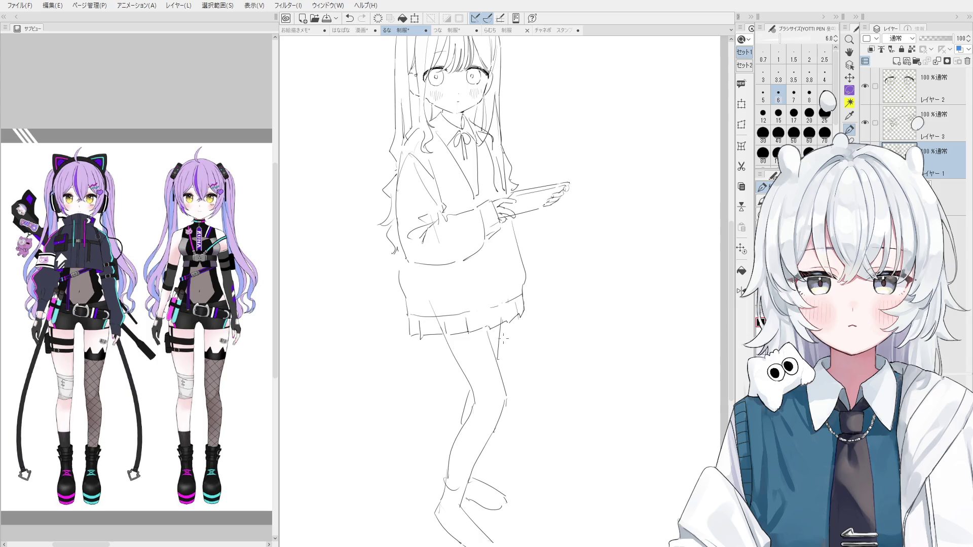
key(ctrl+z)
drag(505, 329, 498, 363)
Check the skirt and legs by zooming and rotating the view, and enlarge the eraser
scroll(504, 351, down, 3)
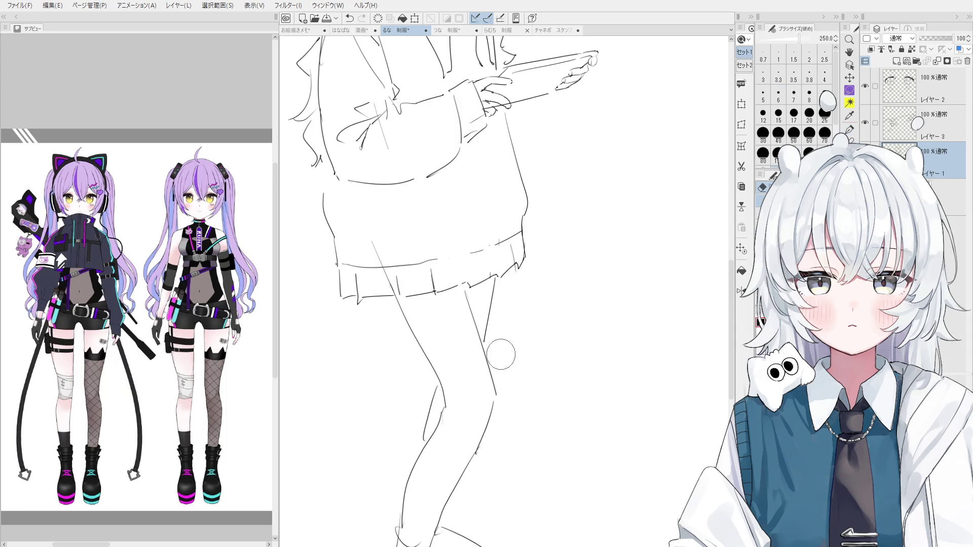
scroll(517, 393, up, 2)
scroll(517, 393, down, 2)
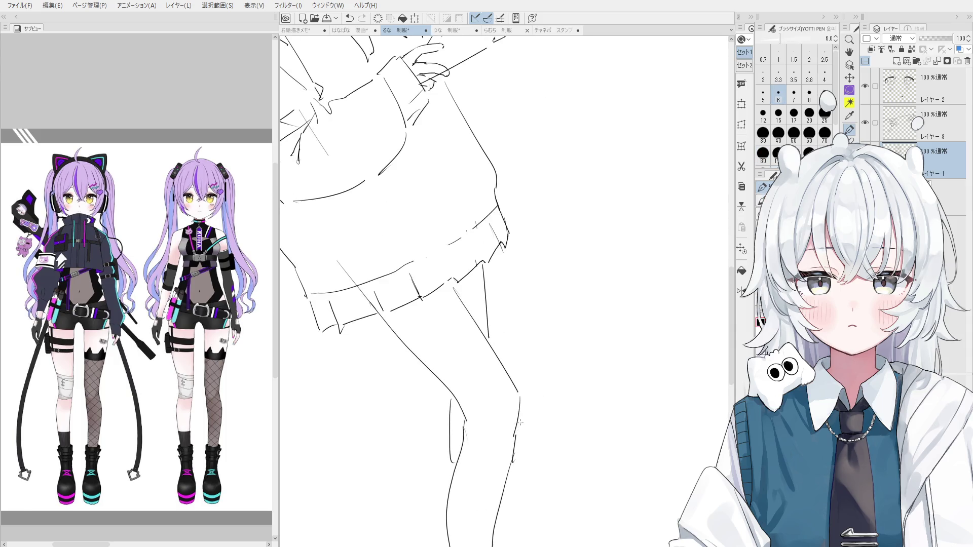
scroll(519, 400, up, 2)
key(e)
scroll(476, 456, down, 2)
scroll(554, 402, up, 2)
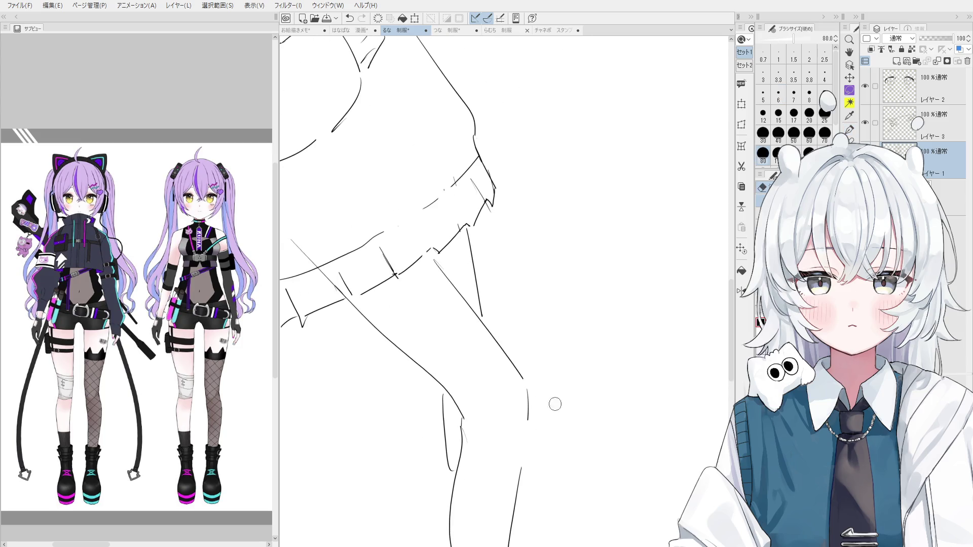
key(p)
scroll(527, 443, up, 1)
key(minus)
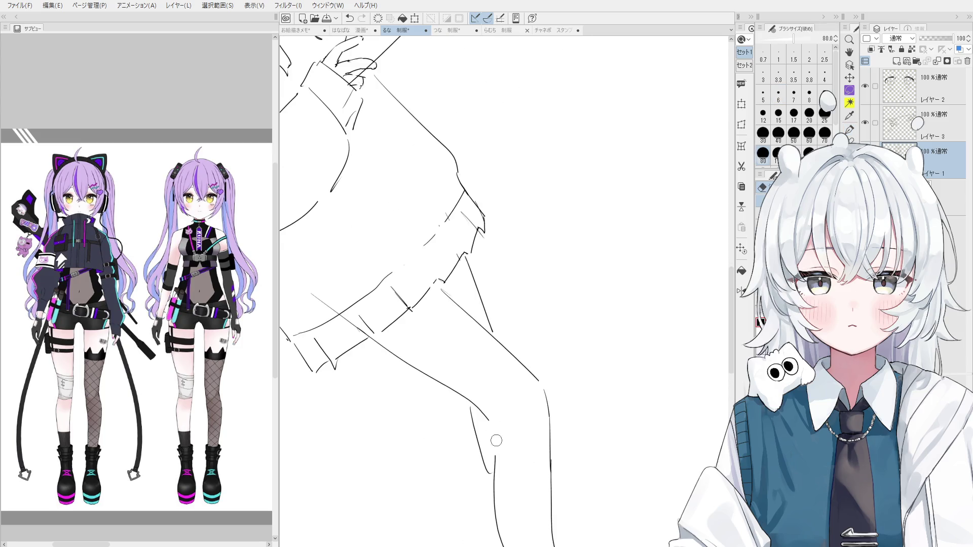
key(asciicircum)
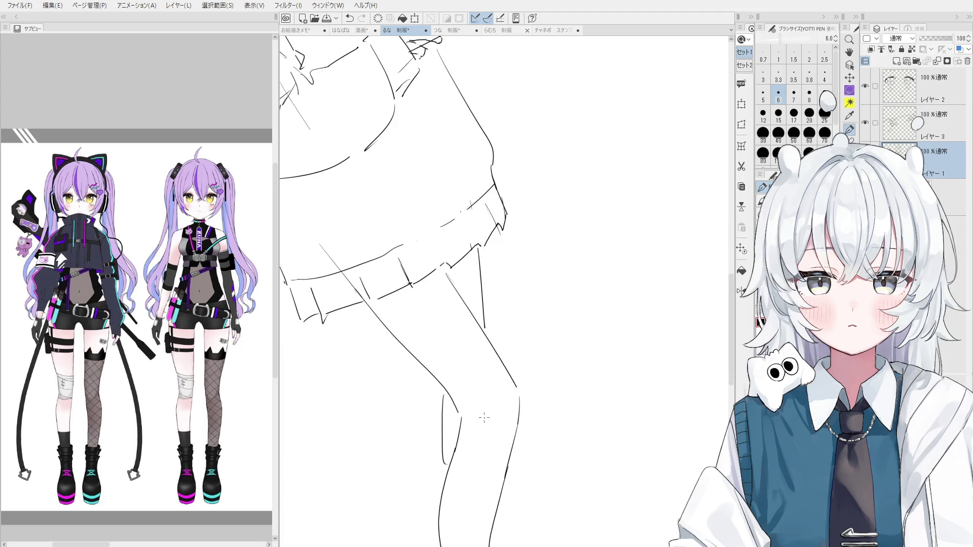
scroll(465, 228, down, 2)
key(e)
scroll(464, 227, down, 1)
key(bracketright)
Try short strokes near the skirt, undo them and straighten the view
drag(451, 268, 436, 236)
key(minus)
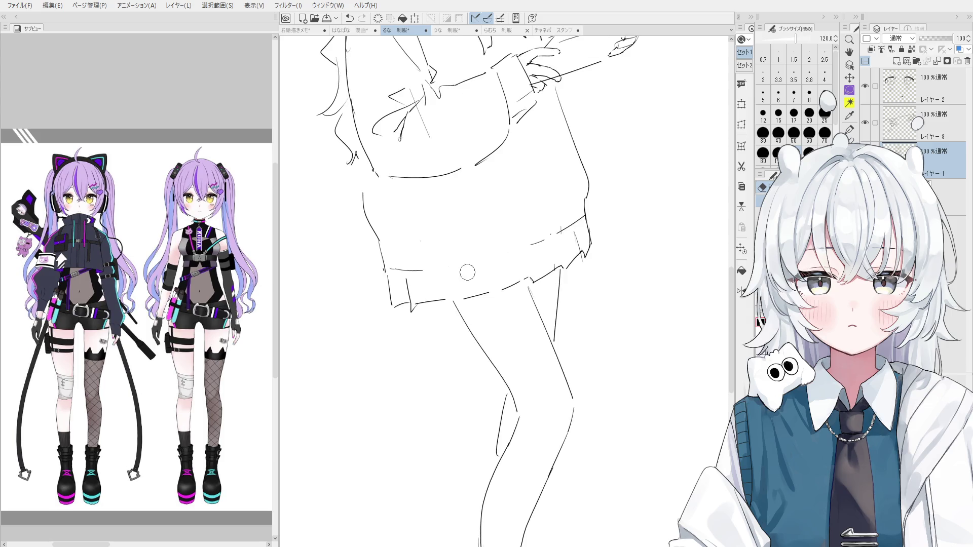
key(p)
drag(448, 268, 517, 251)
key(ctrl+z)
key(asciicircum)
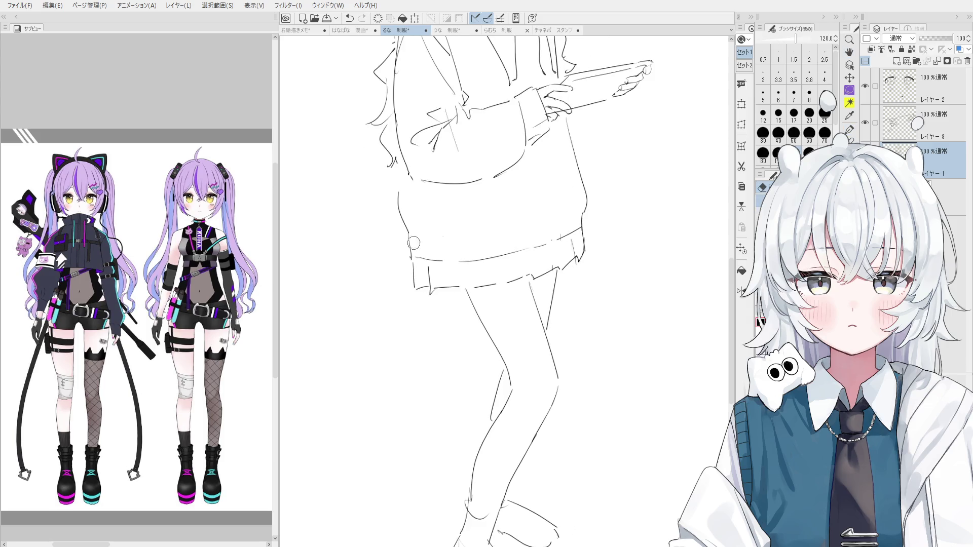
Redraw the line beside the cardigan sleeve and add a small touch-up there
scroll(408, 260, up, 2)
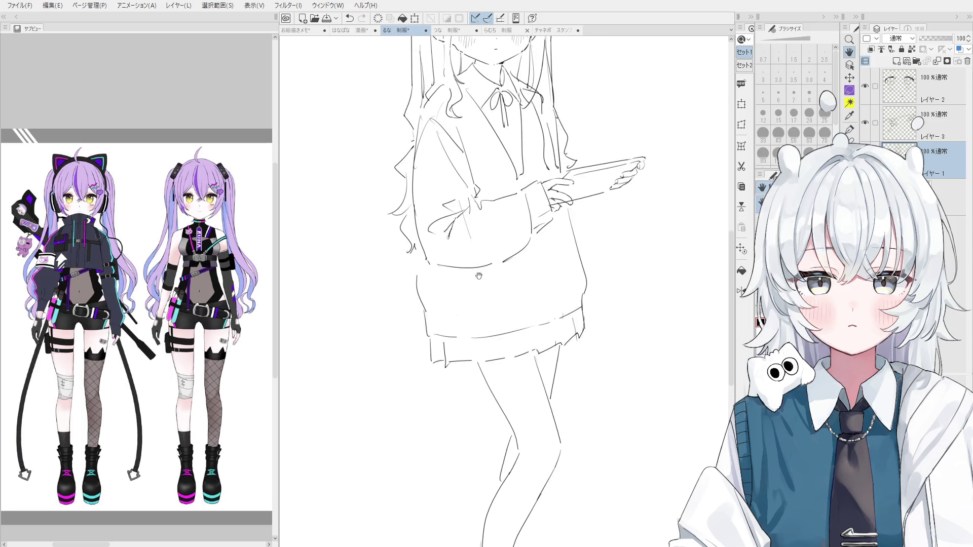
scroll(456, 284, up, 3)
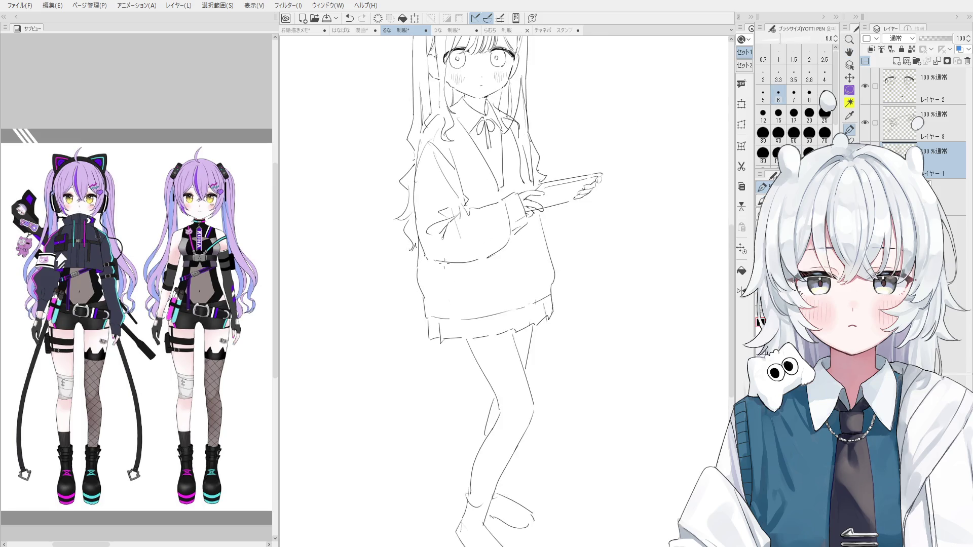
key(minus)
key(e)
scroll(560, 330, up, 1)
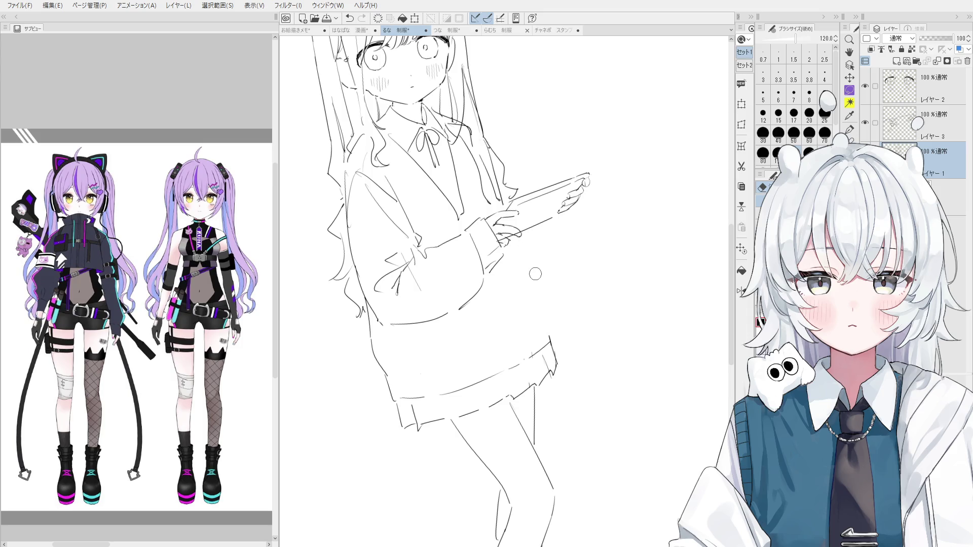
key(p)
key(ctrl+z)
drag(517, 236, 550, 315)
drag(527, 266, 540, 310)
scroll(540, 310, up, 1)
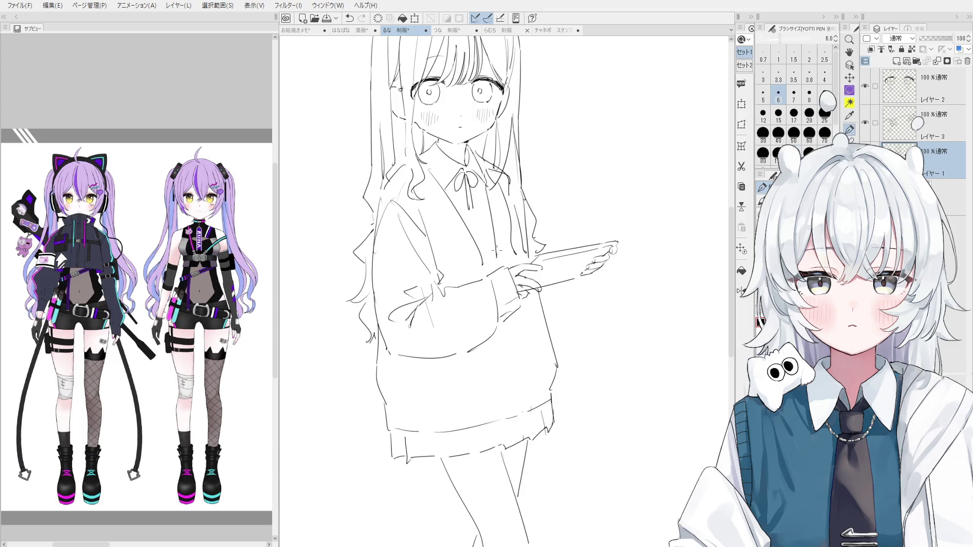
Draw a diagonal lapel line down the cardigan
key(e)
key(p)
drag(425, 165, 489, 276)
key(ctrl+z)
drag(426, 168, 486, 262)
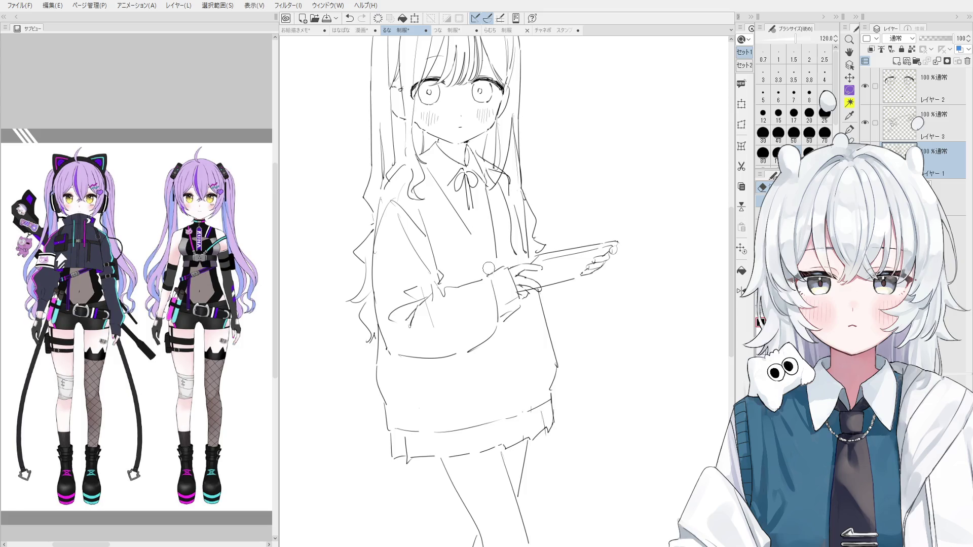
Undo the accidental shrink and retry the ribbon bow at the collar
key(ctrl+0)
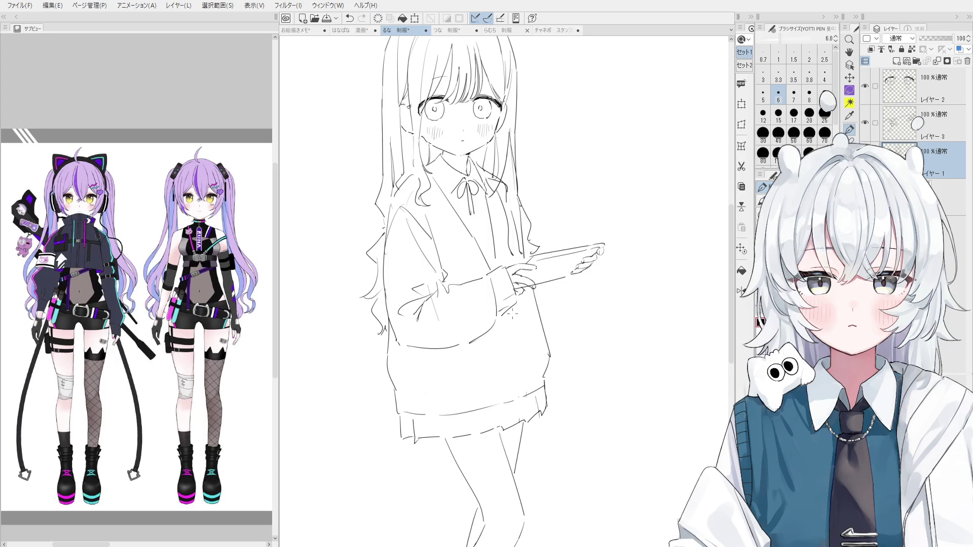
key(ctrl+z)
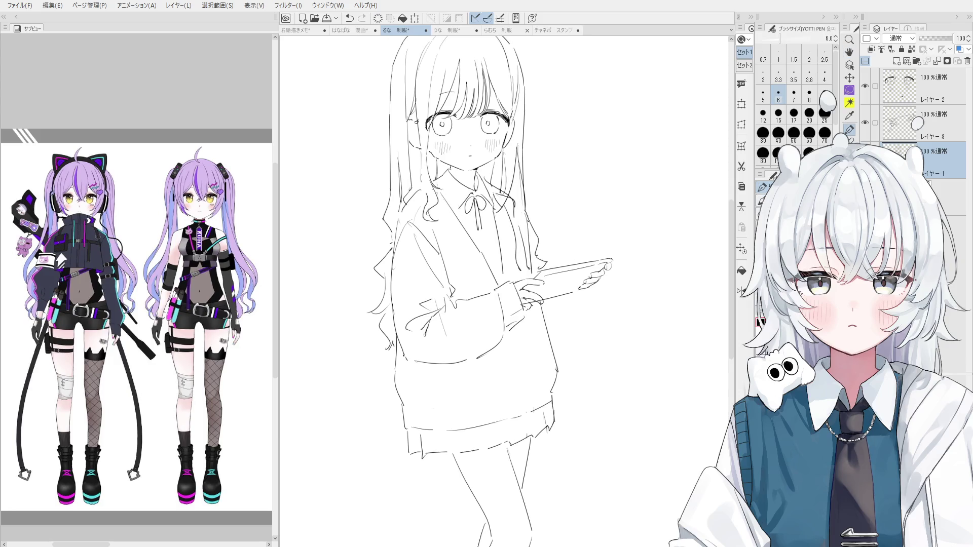
scroll(453, 196, up, 2)
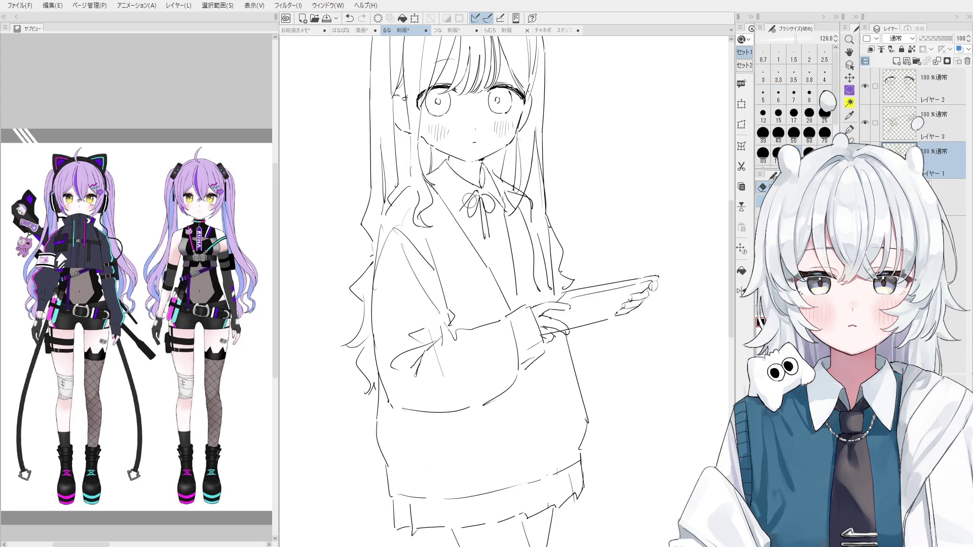
key(ctrl+z)
drag(472, 195, 460, 222)
key(ctrl+z)
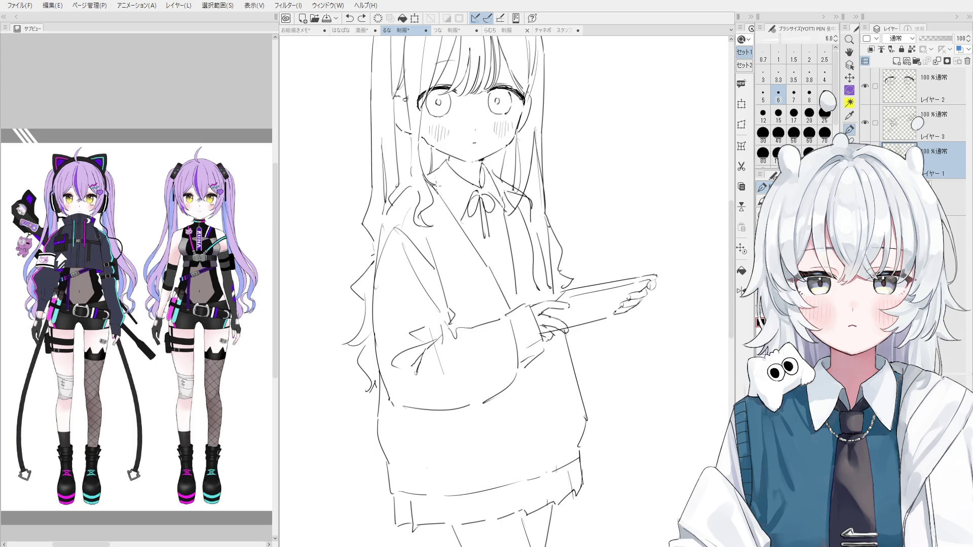
scroll(460, 223, down, 2)
Shift the view and refine the lines by the sleeve and tablet-holding hand
drag(525, 271, 530, 275)
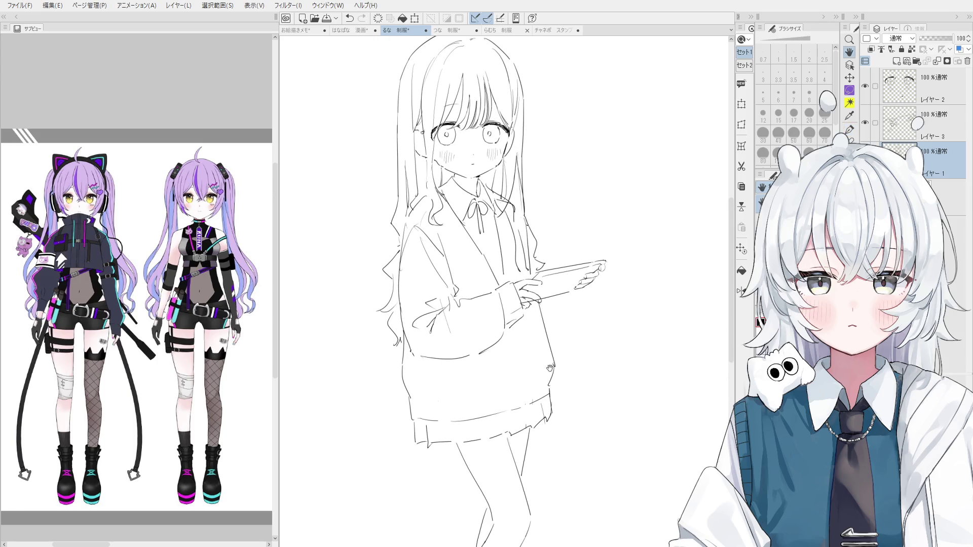
drag(538, 360, 532, 395)
key(p)
key(ctrl+z)
mouse_move(518, 329)
mouse_down()
mouse_move(532, 385)
mouse_move(524, 355)
mouse_up()
key(ctrl+z)
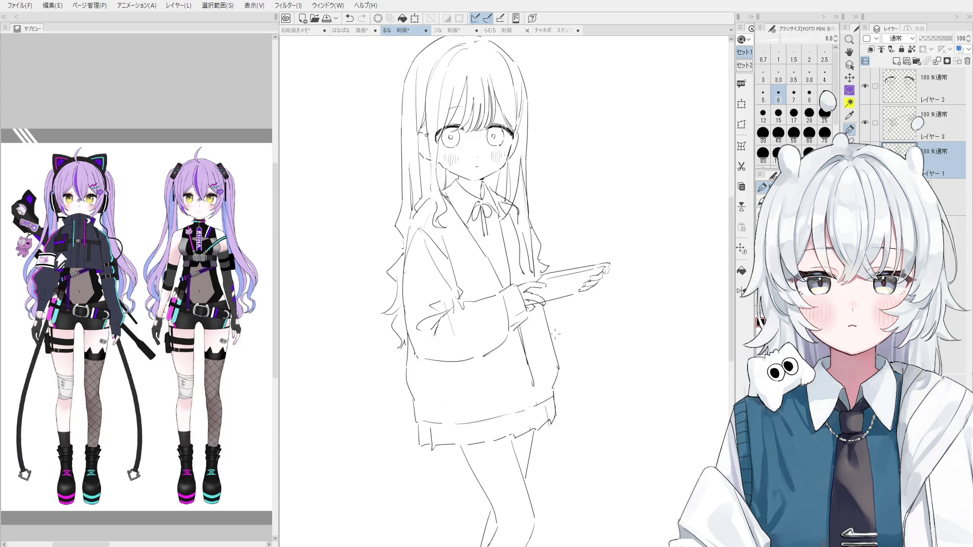
Try several strokes on the hair strand on the right side, undoing each
key(e)
scroll(502, 192, up, 5)
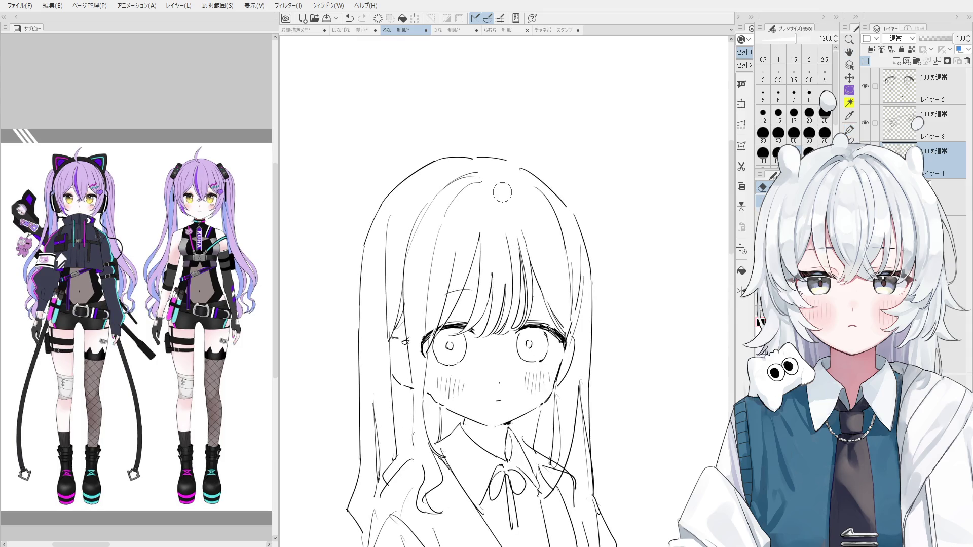
key(p)
key(ctrl+z)
scroll(502, 187, down, 2)
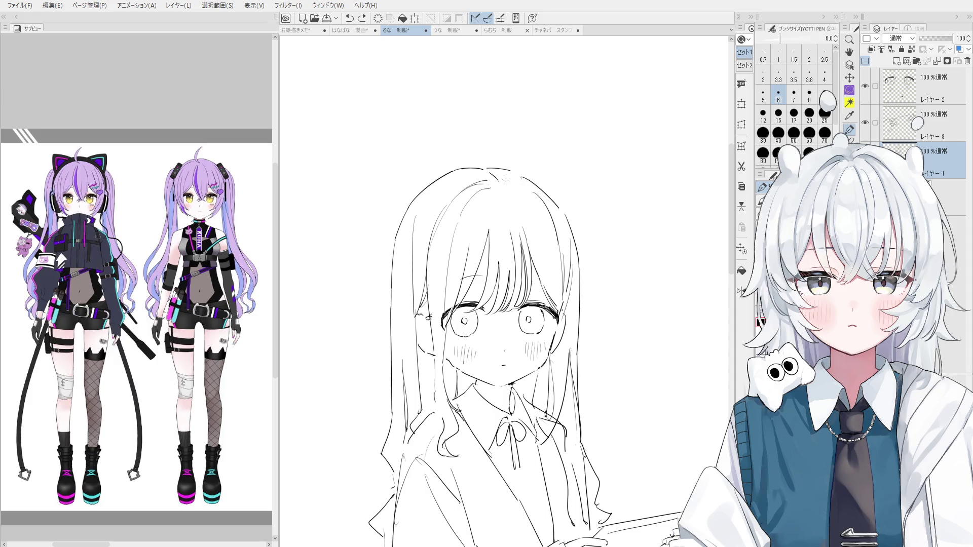
scroll(511, 185, down, 1)
scroll(528, 199, down, 1)
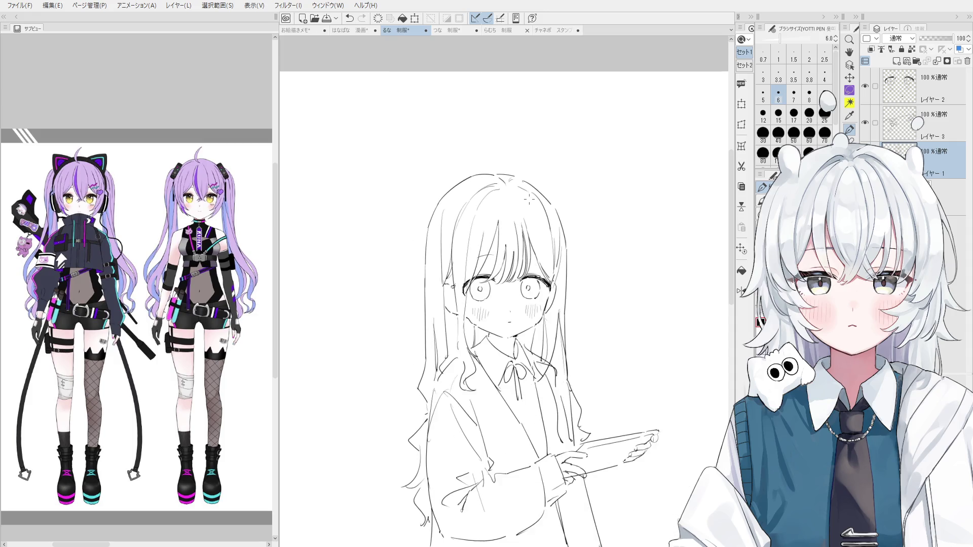
key(e)
scroll(528, 199, up, 1)
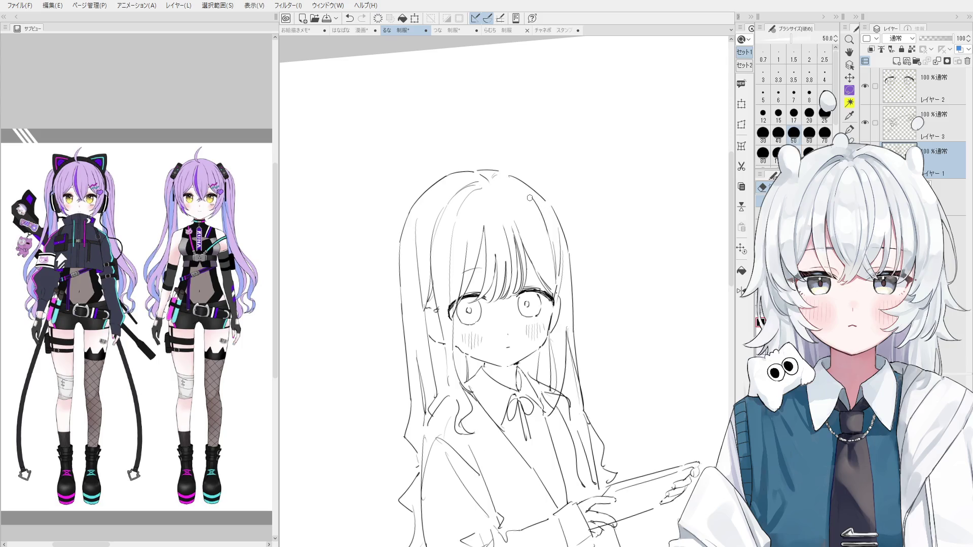
key(p)
drag(527, 203, 541, 262)
key(ctrl+z)
drag(522, 202, 532, 250)
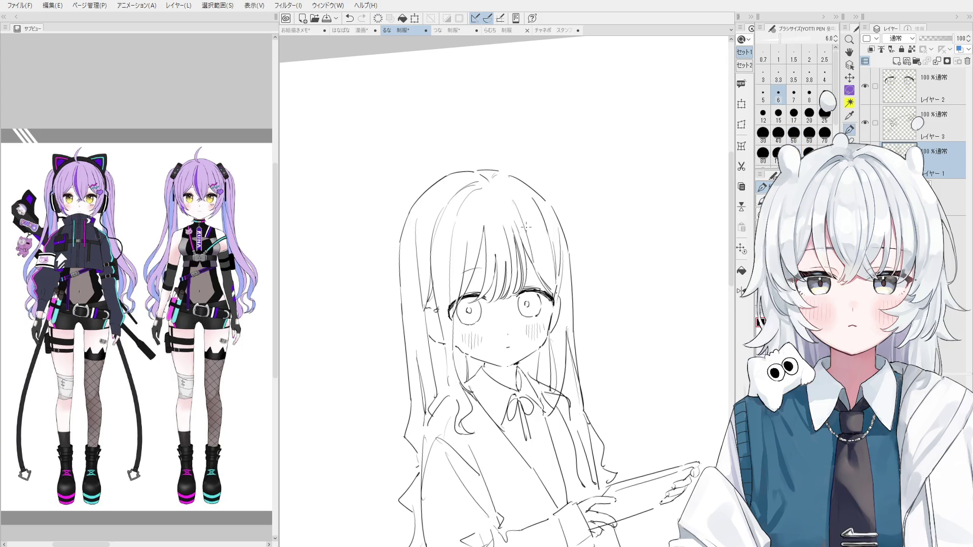
key(ctrl+z)
scroll(528, 226, down, 1)
key(ctrl+z)
Try hair strands near the top of the head, undoing them
drag(522, 212, 542, 269)
scroll(537, 236, down, 1)
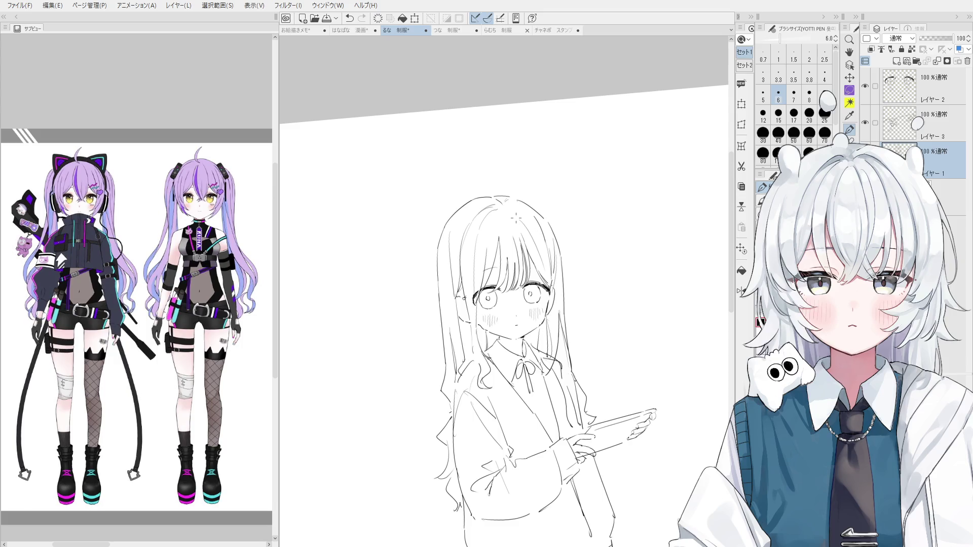
scroll(504, 243, up, 1)
key(ctrl+z)
drag(498, 223, 486, 248)
key(ctrl+z)
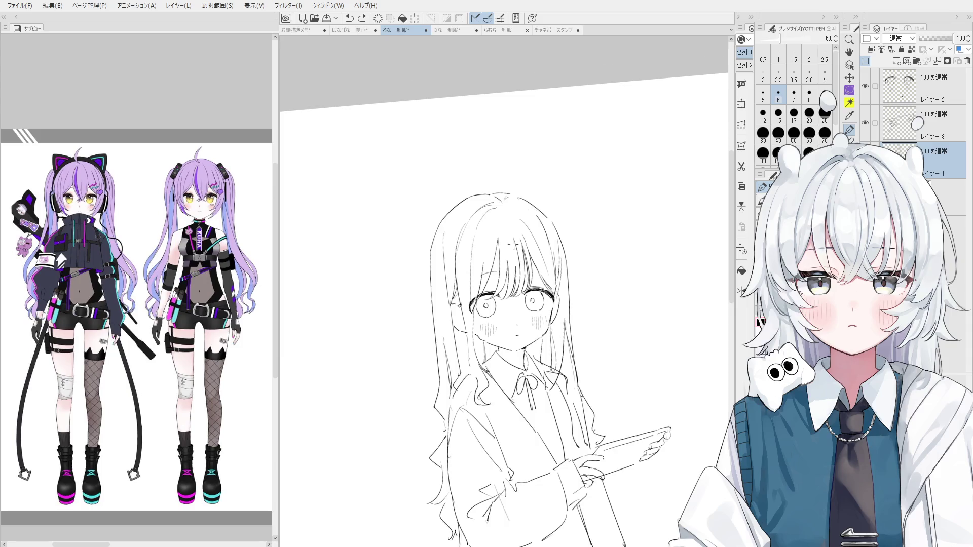
scroll(513, 246, up, 1)
drag(494, 202, 501, 200)
key(ctrl+z)
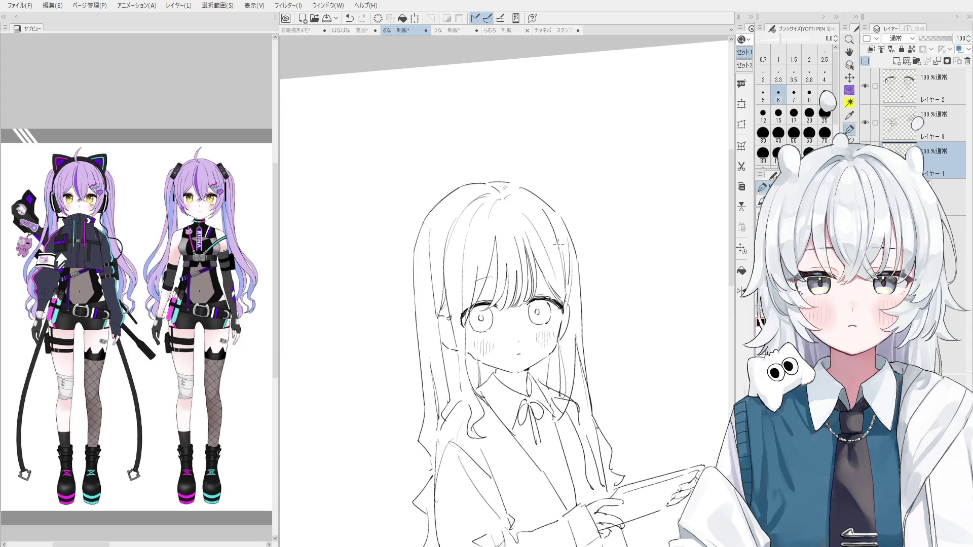
scroll(557, 243, down, 3)
Replace the straight strand with wavy hair falling down the right side
key(ctrl+z)
mouse_move(543, 227)
mouse_down()
mouse_move(558, 261)
mouse_move(569, 263)
mouse_move(566, 282)
mouse_up()
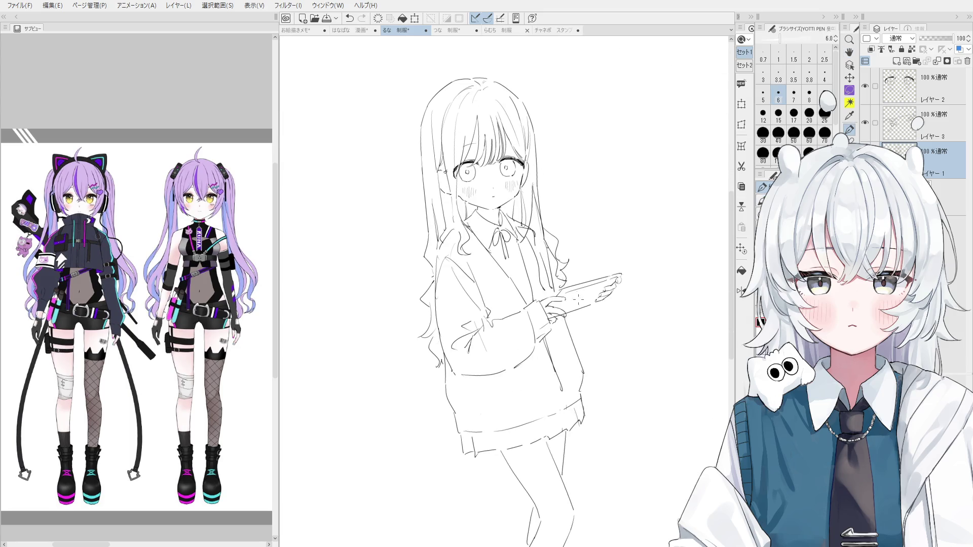
key(space)
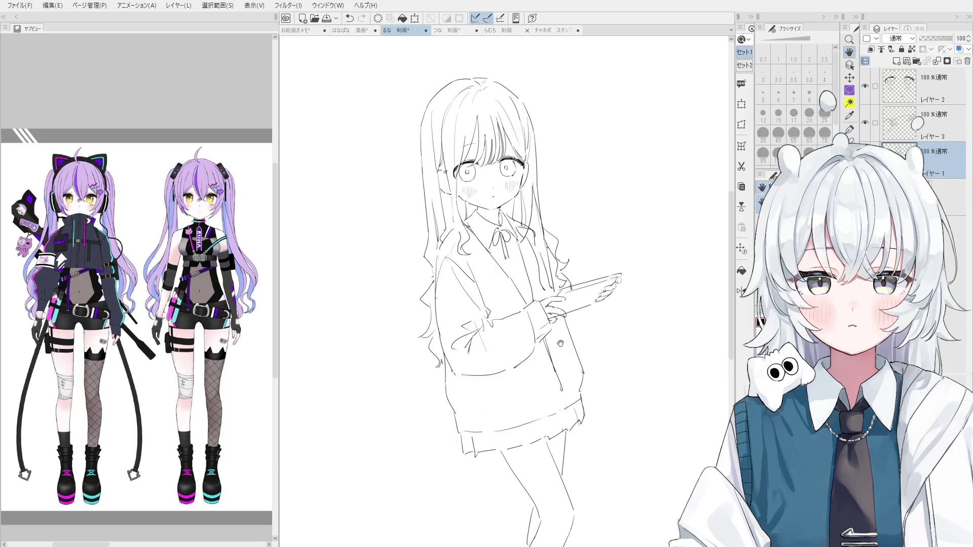
drag(560, 343, 562, 317)
scroll(495, 110, up, 2)
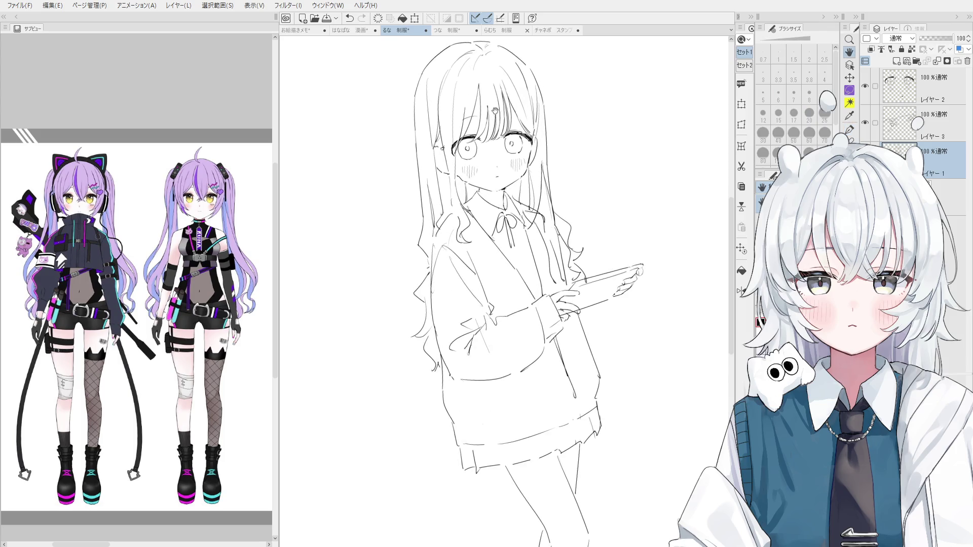
scroll(495, 110, up, 1)
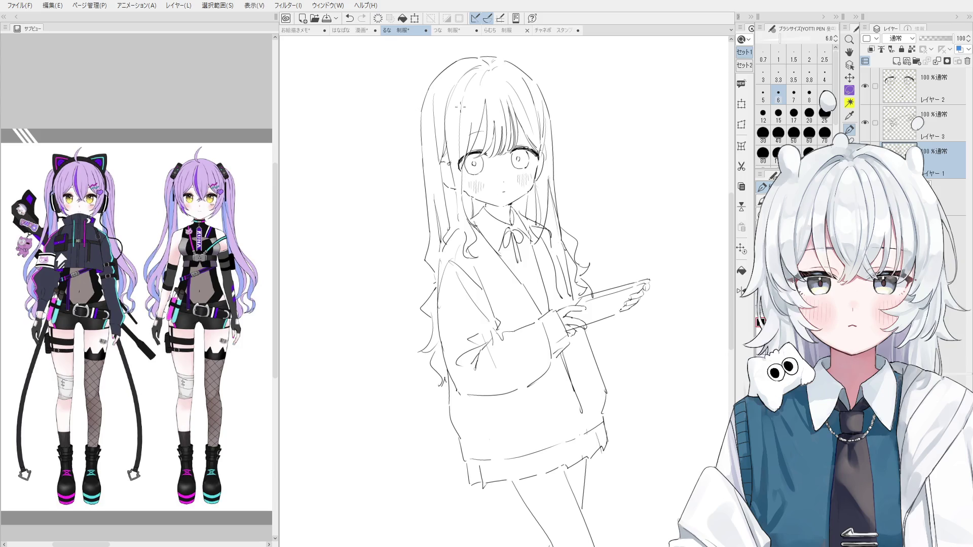
Rotate the canvas view slightly clockwise and go back to the pen
drag(515, 195, 532, 199)
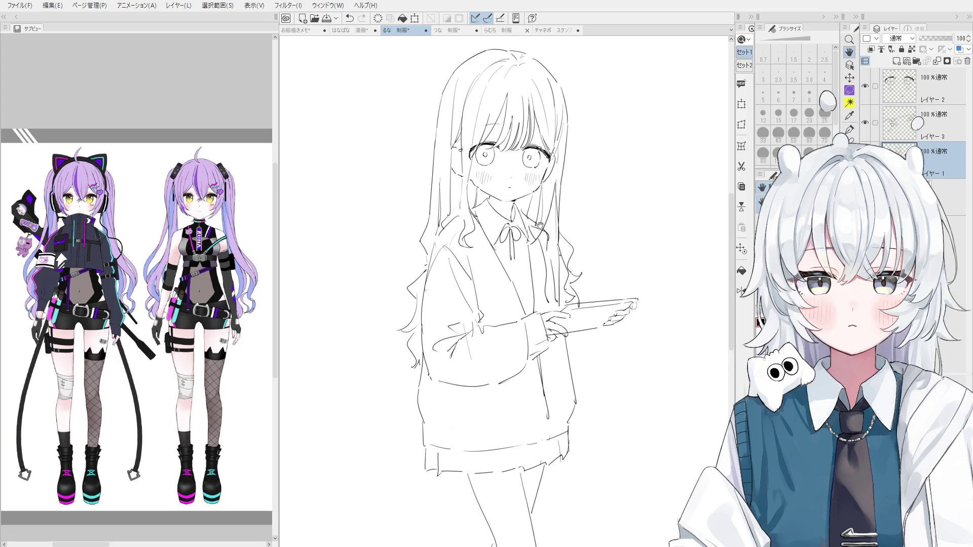
key(minus)
key(minus)
key(minus)
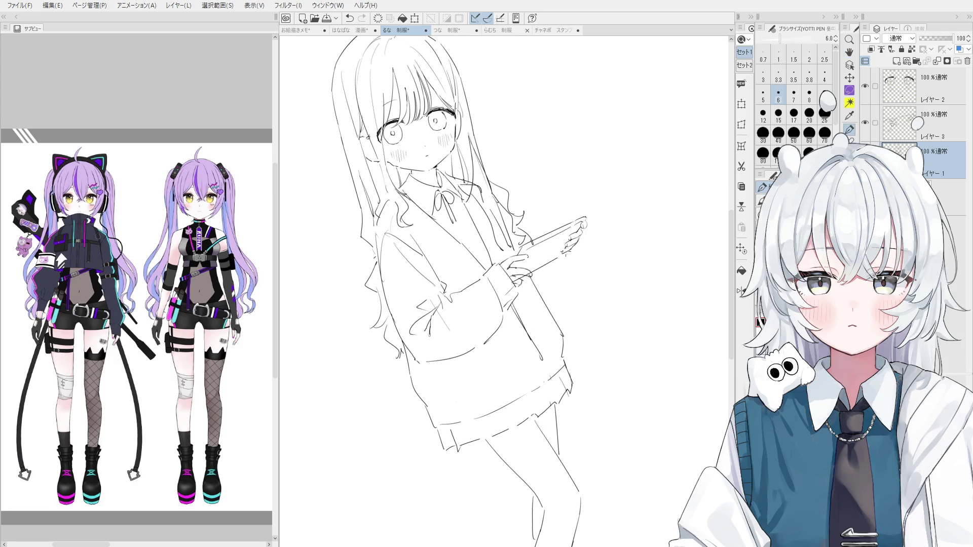
Sketch short strokes and a long line beside the tablet hand
key(ctrl+z)
mouse_move(560, 258)
mouse_down()
mouse_move(576, 249)
mouse_move(588, 306)
mouse_up()
drag(583, 240, 586, 288)
key(ctrl+z)
key(ctrl+z)
drag(585, 247, 582, 319)
Redraw the curved stroke running down-left from the hand
key(e)
key(p)
drag(579, 263, 561, 336)
key(ctrl+0)
key(ctrl+z)
key(ctrl+z)
drag(592, 278, 548, 325)
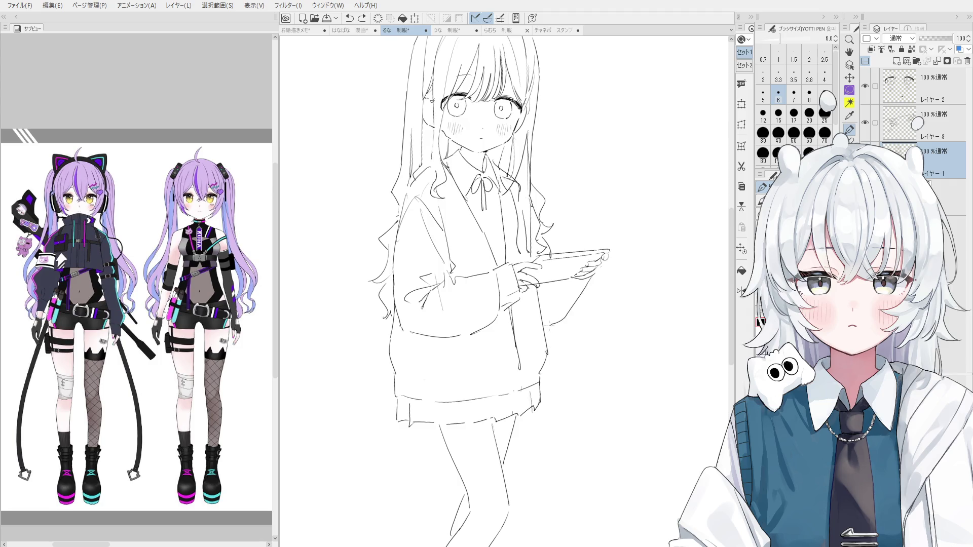
key(ctrl+z)
mouse_move(580, 290)
mouse_down()
mouse_move(545, 319)
mouse_move(593, 234)
mouse_move(562, 338)
mouse_up()
Lasso the tablet hand on Layer 3 and move it slightly left
key(m)
click(875, 122)
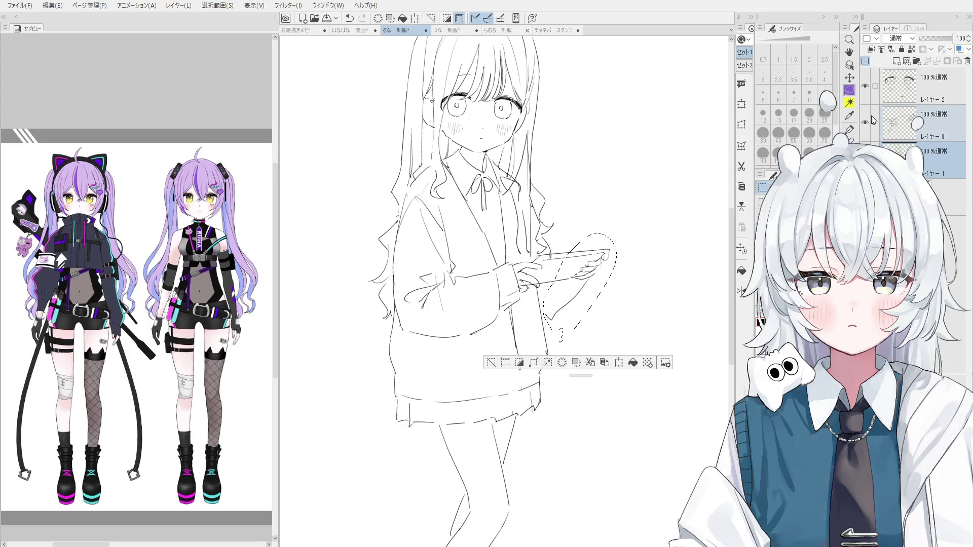
click(741, 103)
drag(590, 282, 574, 285)
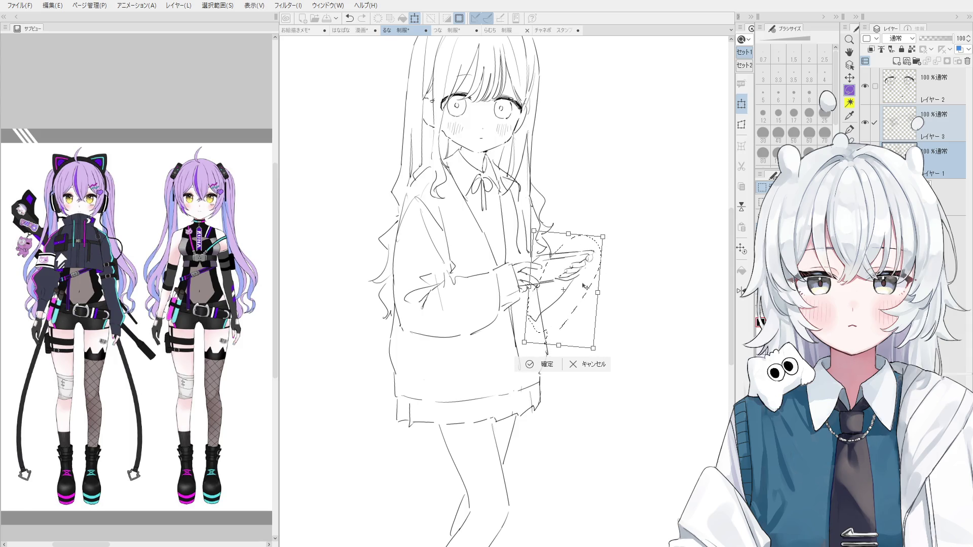
click(527, 364)
click(475, 364)
Redraw the curved line beneath the tablet, then mirror the view to check proportions
key(e)
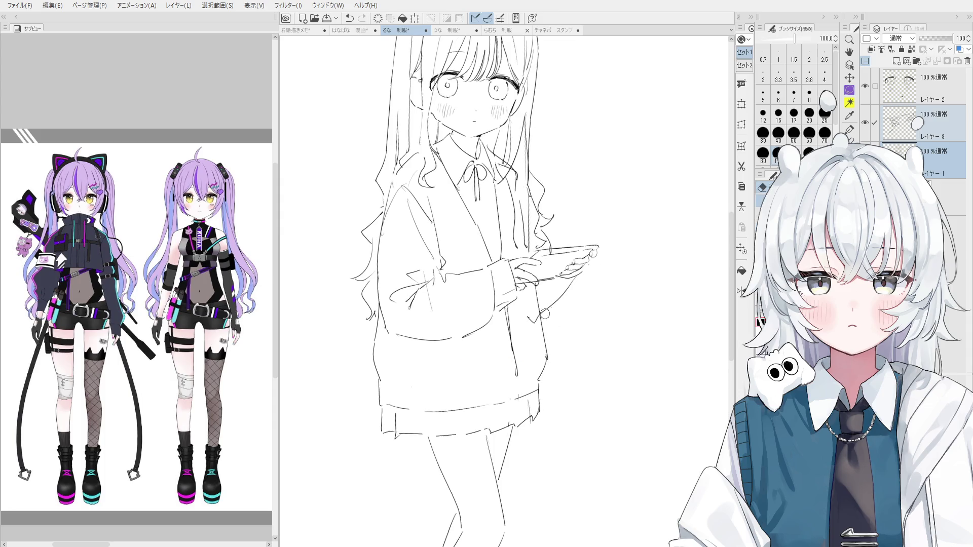
key(p)
mouse_move(591, 272)
mouse_down()
mouse_move(574, 315)
mouse_move(551, 324)
mouse_move(573, 303)
mouse_up()
key(e)
drag(594, 266, 555, 325)
key(p)
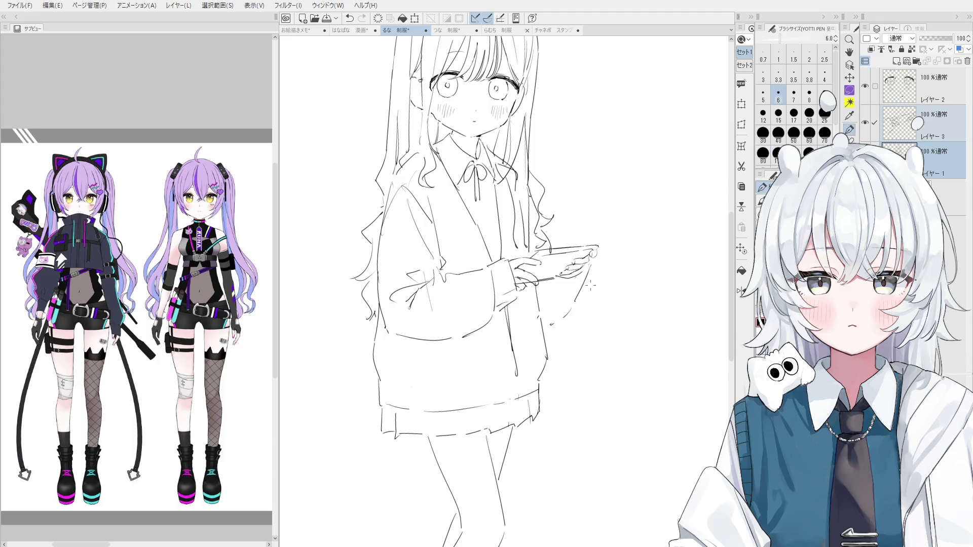
key(h)
drag(570, 272, 512, 307)
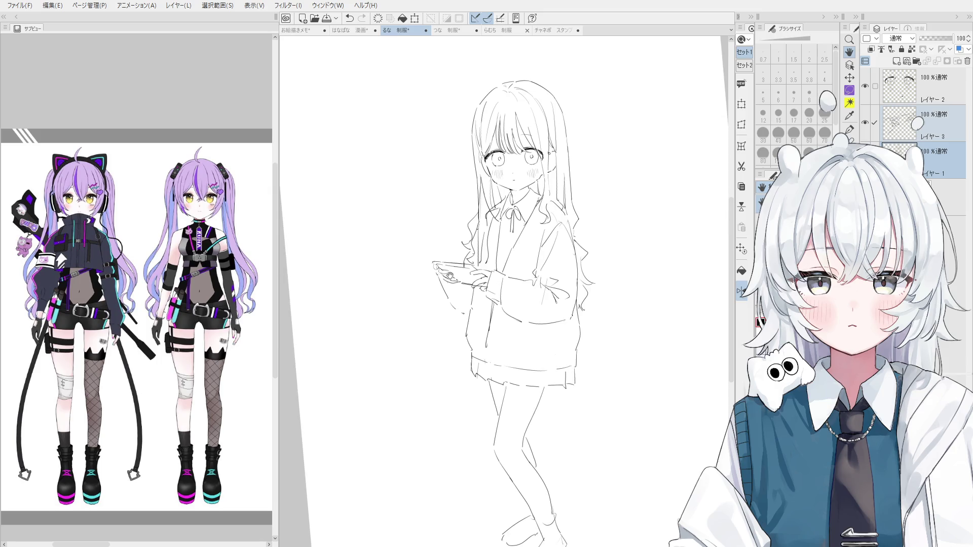
Lasso the lower legs and feet, then scale and rotate them to fit under the skirt
drag(450, 276, 445, 280)
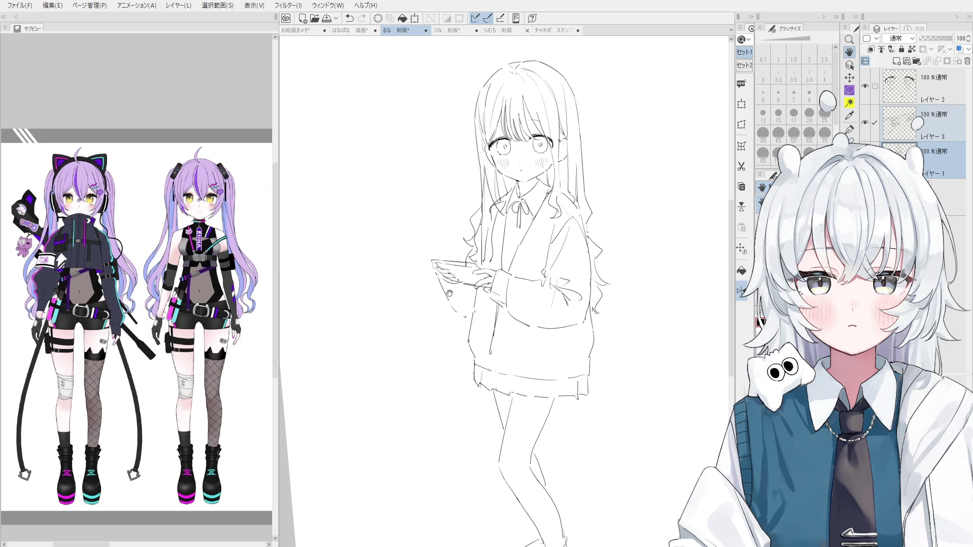
key(p)
drag(552, 406, 536, 329)
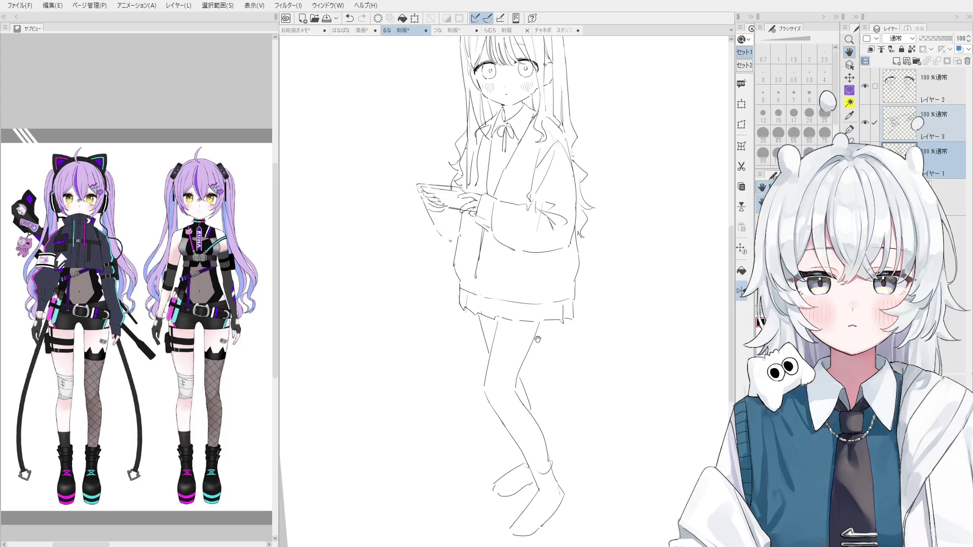
key(p)
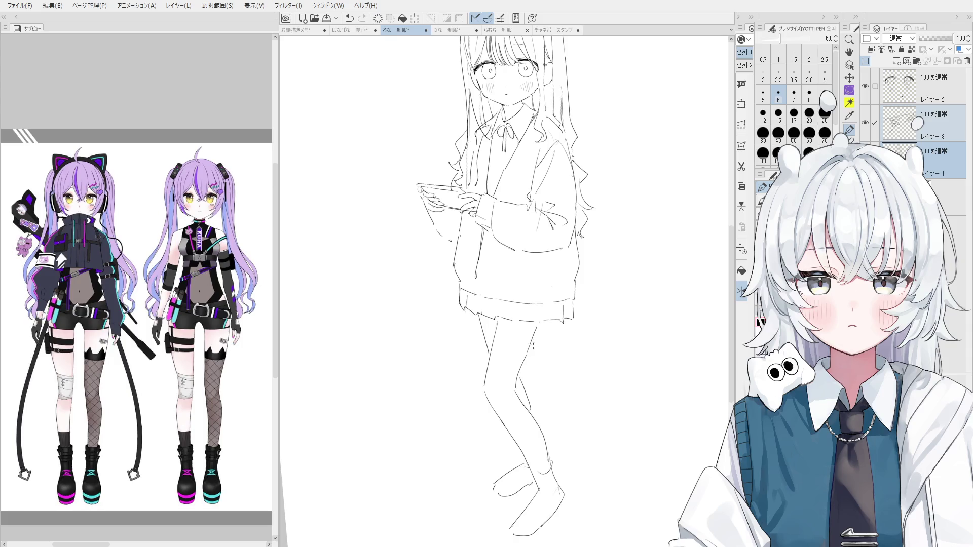
key(m)
mouse_move(545, 388)
mouse_down()
mouse_move(487, 532)
mouse_move(460, 404)
mouse_move(474, 315)
mouse_move(553, 338)
mouse_move(555, 436)
mouse_up()
key(h)
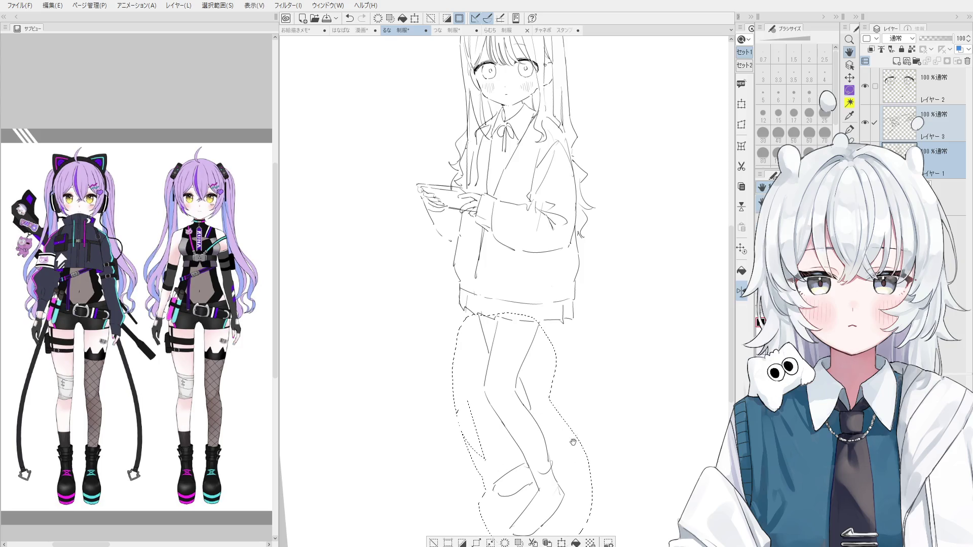
click(561, 543)
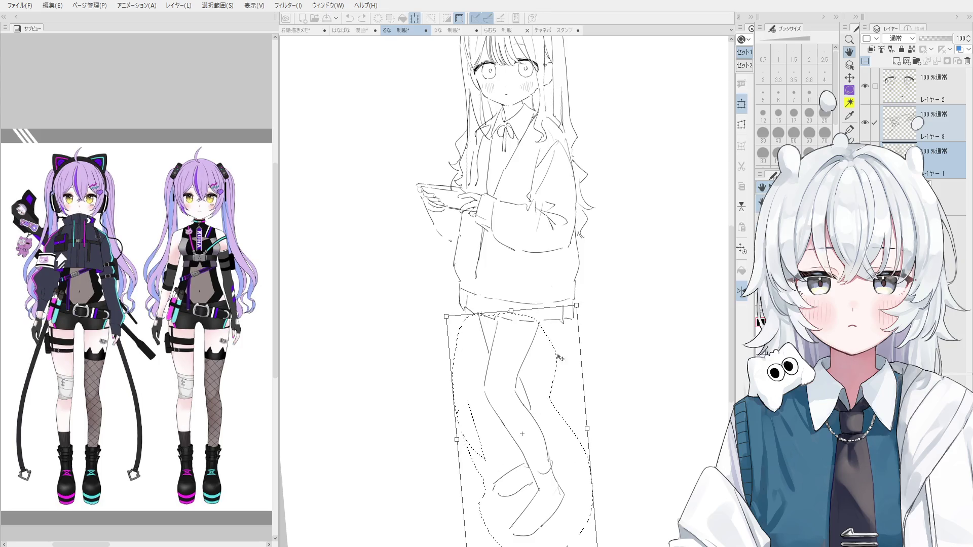
scroll(562, 364, down, 2)
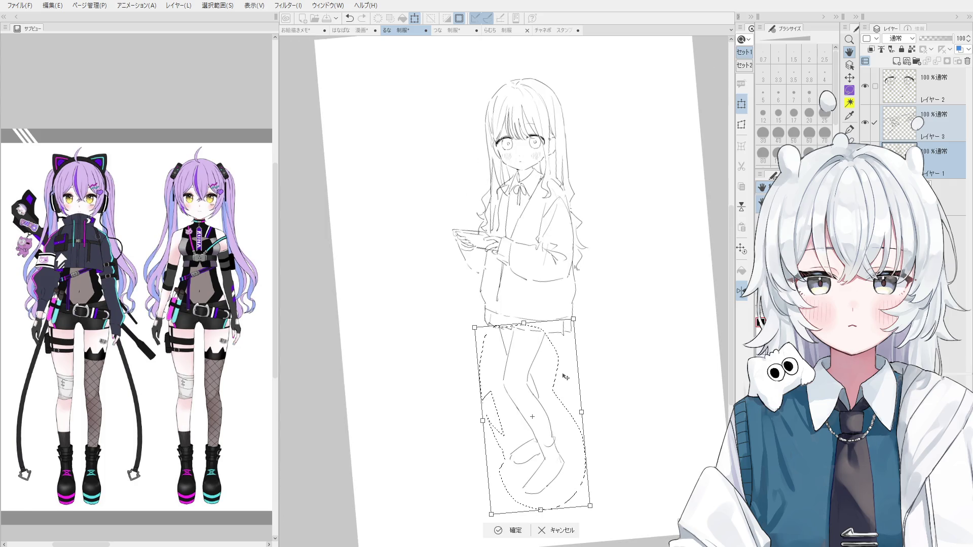
click(509, 530)
Deselect, reset the canvas rotation and mirroring, and bring the skirt into view
click(444, 533)
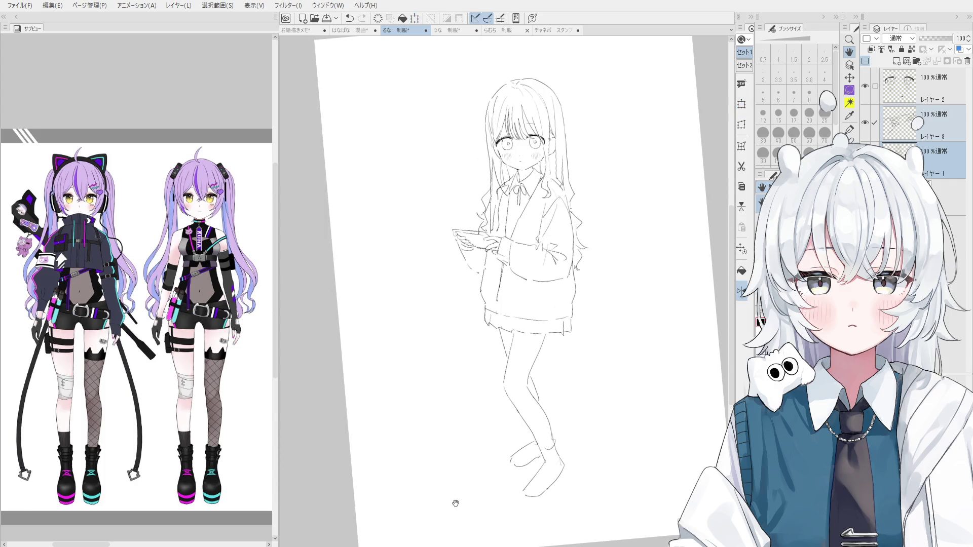
key(ctrl+alt+0)
key(h)
drag(554, 348, 483, 327)
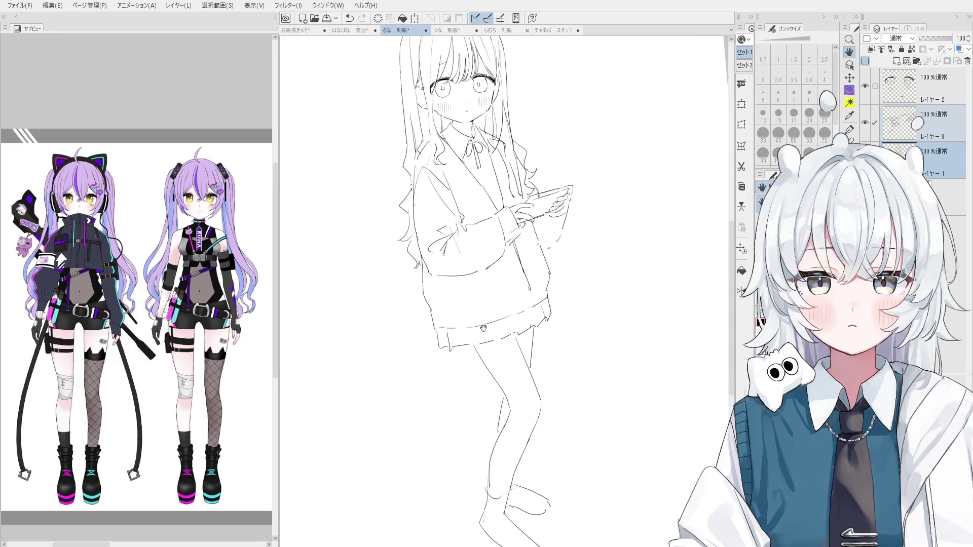
Redraw the skirt's left edge, erase the right hem lines, and redraw the skirt's right side
key(p)
mouse_move(447, 330)
mouse_down()
mouse_move(440, 346)
mouse_move(471, 357)
mouse_move(507, 343)
mouse_up()
key(ctrl+z)
key(ctrl+z)
key(e)
key(p)
key(ctrl+z)
key(e)
drag(552, 310, 545, 342)
key(p)
key(ctrl+z)
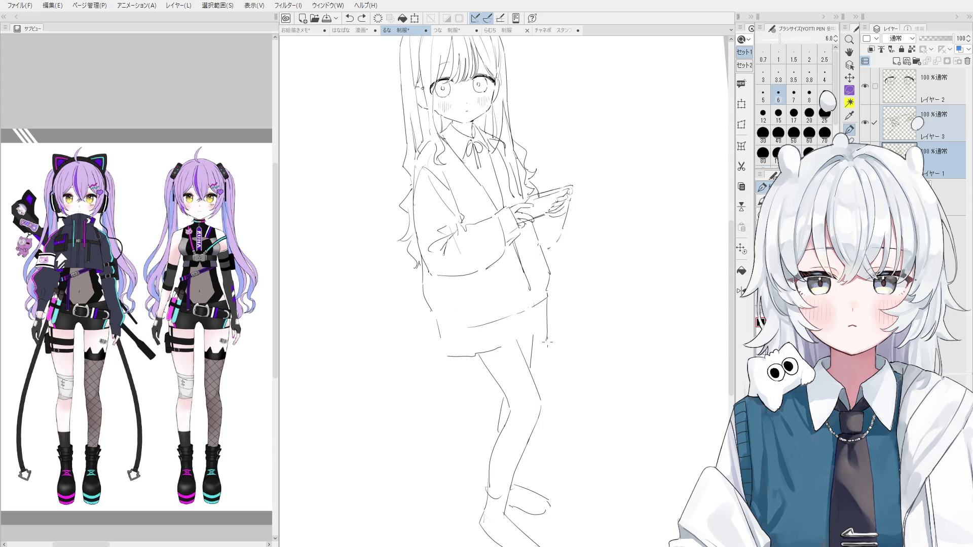
key(ctrl+z)
drag(547, 296, 549, 328)
Rotate the view upright, lasso the legs and start transforming them
key(asciicircum)
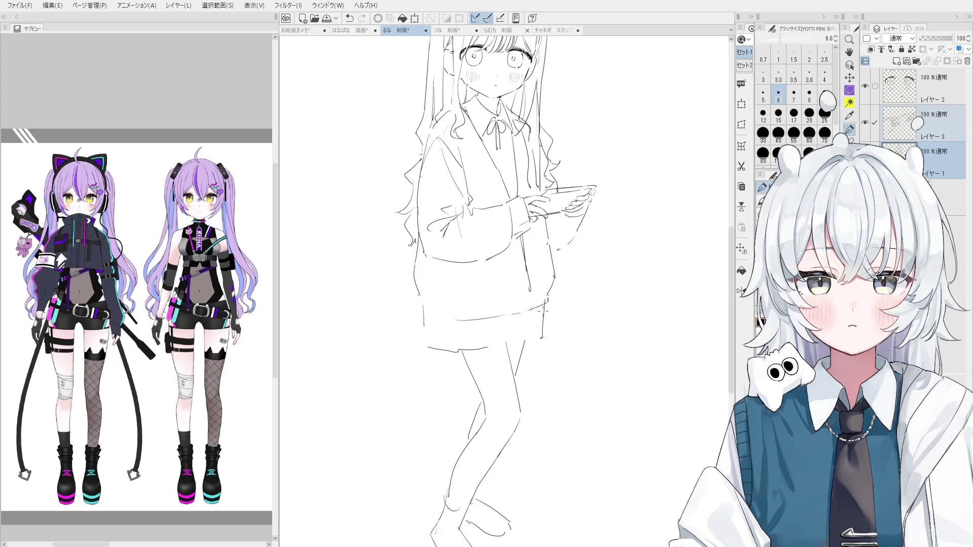
key(asciicircum)
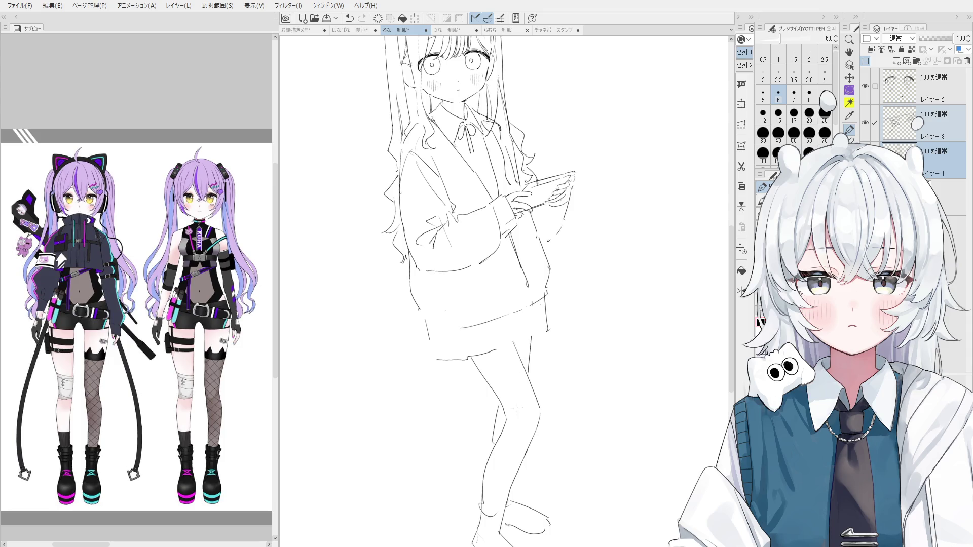
key(asciicircum)
key(m)
mouse_move(559, 345)
mouse_down()
mouse_move(575, 525)
mouse_move(423, 335)
mouse_move(563, 376)
mouse_move(540, 369)
mouse_up()
click(559, 542)
Nudge the selected legs slightly right and down and confirm the transform
scroll(539, 368, down, 2)
scroll(545, 365, up, 3)
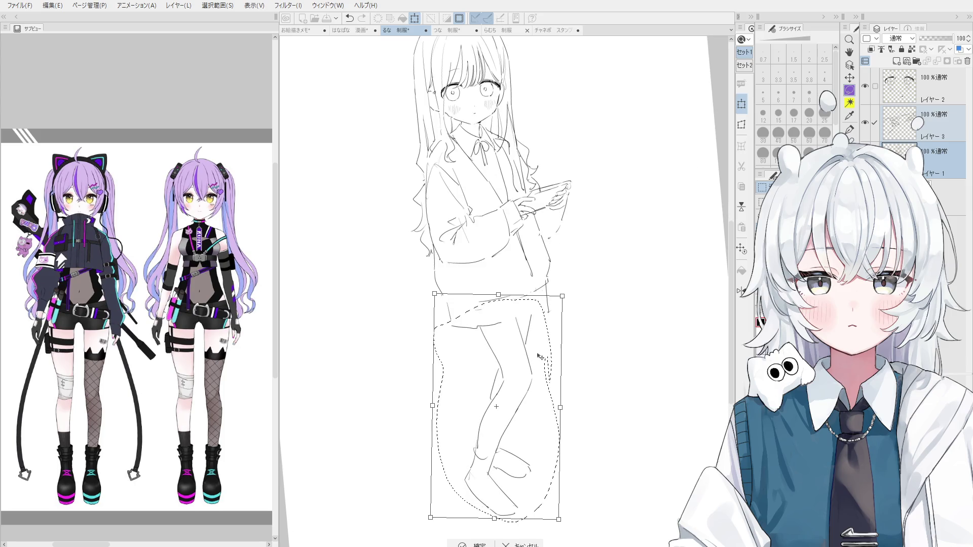
drag(537, 354, 538, 357)
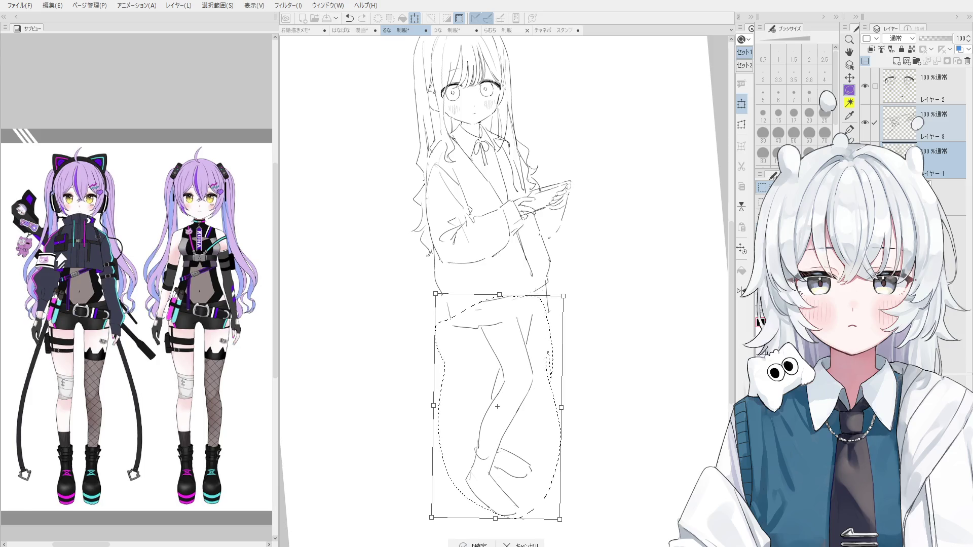
click(471, 543)
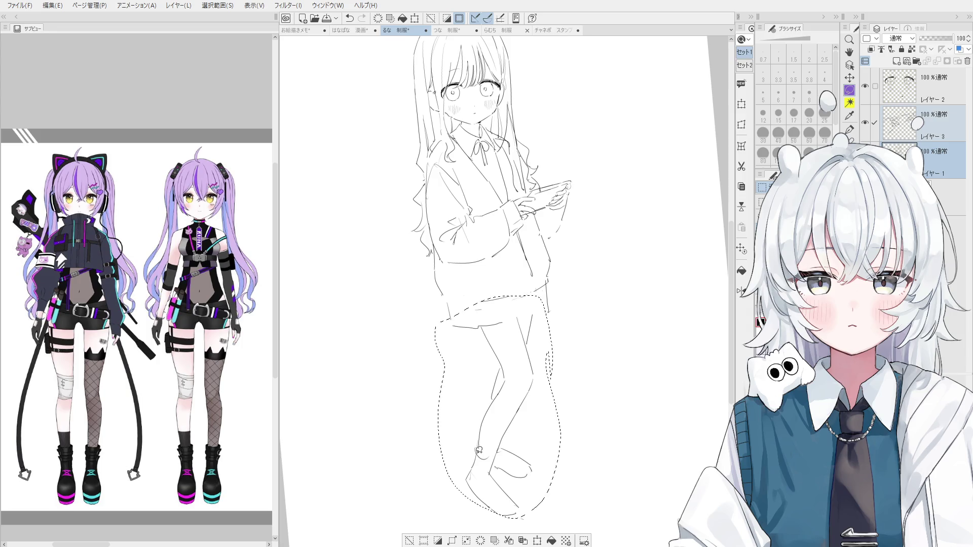
Redraw the skirt's left edge over several attempts with the YOTTI PEN
scroll(446, 307, up, 1)
key(p)
key(ctrl+z)
mouse_move(443, 292)
mouse_down()
mouse_move(450, 305)
mouse_move(476, 304)
mouse_move(437, 276)
mouse_move(428, 238)
mouse_up()
key(ctrl+z)
key(e)
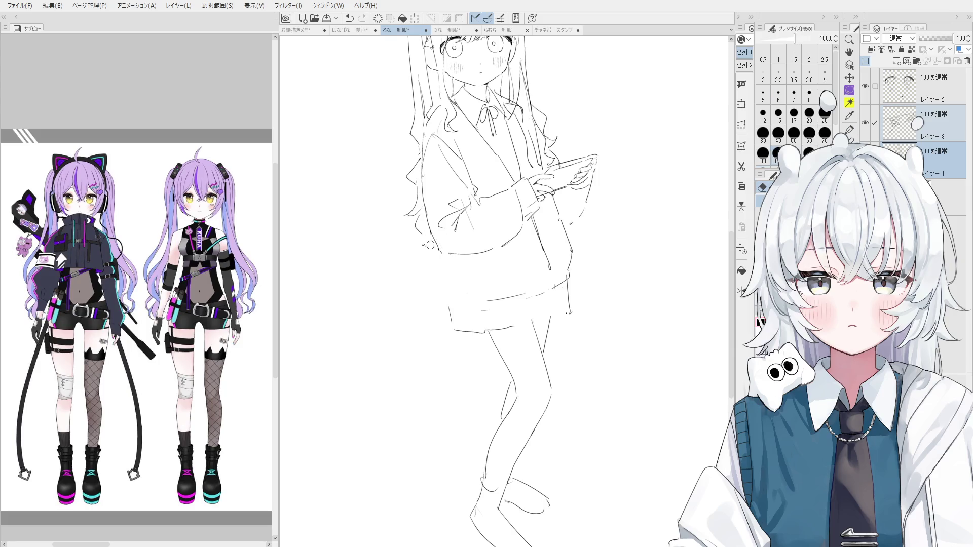
key(p)
mouse_move(437, 282)
mouse_down()
mouse_move(430, 251)
mouse_move(442, 302)
mouse_up()
key(ctrl+z)
key(ctrl+z)
mouse_move(425, 223)
mouse_down()
mouse_move(433, 277)
mouse_move(453, 310)
mouse_move(466, 312)
mouse_up()
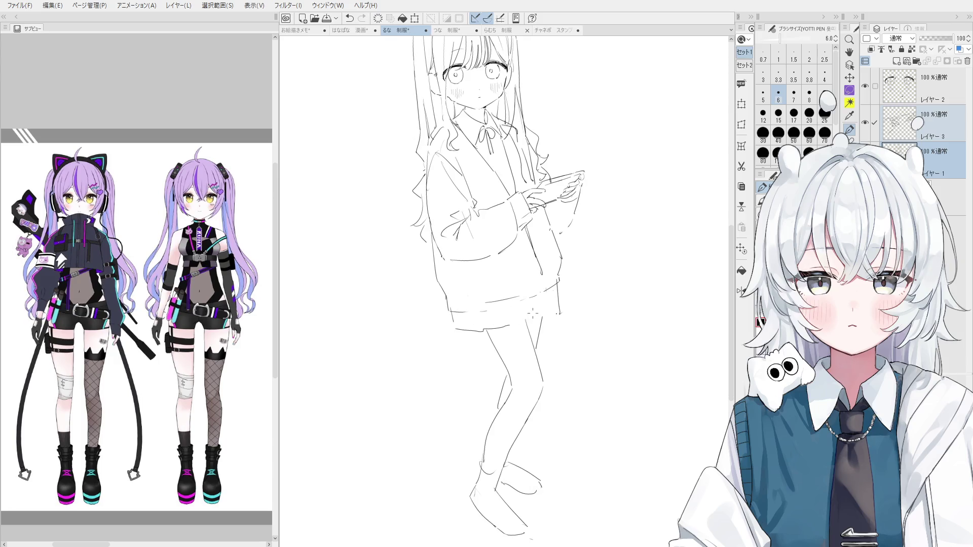
key(ctrl+z)
Add a short hem stroke and undo stray short lines near the skirt
mouse_move(524, 300)
mouse_down()
mouse_move(488, 308)
mouse_move(532, 299)
mouse_move(539, 253)
mouse_move(524, 228)
mouse_move(533, 292)
mouse_move(555, 247)
mouse_move(540, 205)
mouse_move(552, 252)
mouse_up()
key(ctrl+y)
key(e)
key(p)
key(e)
key(p)
key(ctrl+z)
key(ctrl+z)
key(e)
key(p)
Erase the old right-side skirt lines and redraw the skirt's right side line
key(ctrl+z)
key(e)
key(p)
key(e)
drag(559, 310, 558, 288)
key(p)
key(e)
drag(552, 236, 558, 287)
key(p)
drag(549, 220, 556, 282)
key(ctrl+z)
mouse_move(546, 217)
mouse_down()
mouse_move(557, 297)
mouse_move(534, 297)
mouse_up()
key(ctrl+z)
key(ctrl+z)
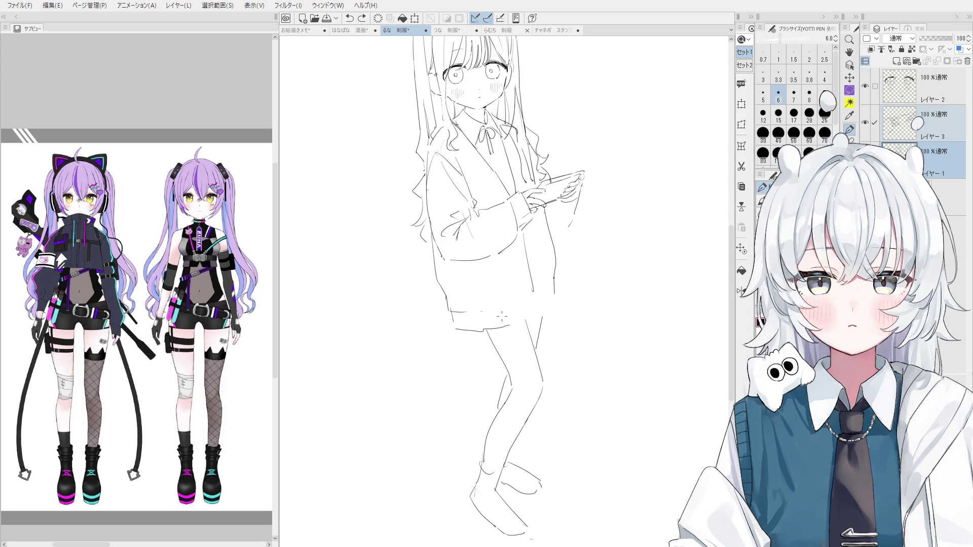
Try short strokes near the cardigan hem and erase the old skirt hem line
scroll(513, 300, up, 1)
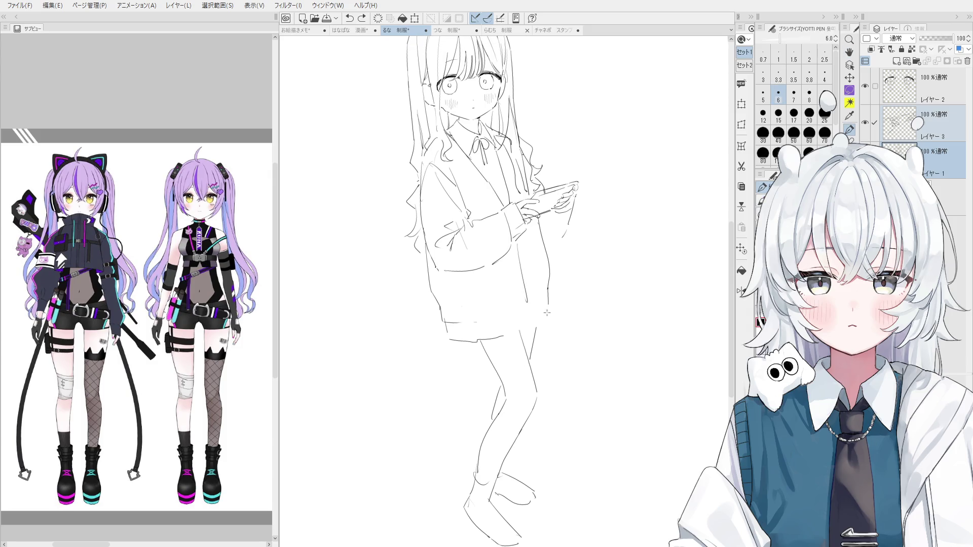
drag(547, 325, 530, 327)
scroll(546, 326, up, 2)
key(e)
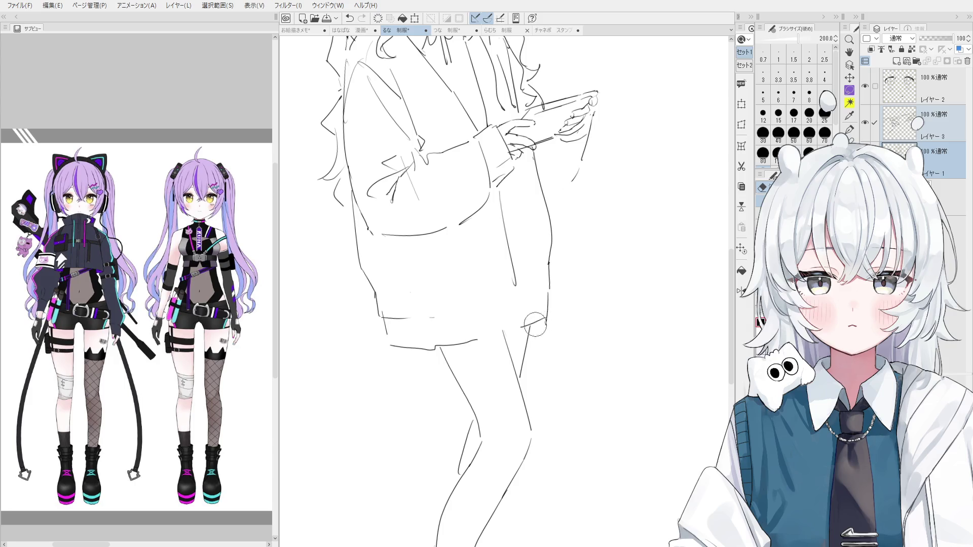
key(p)
key(ctrl+z)
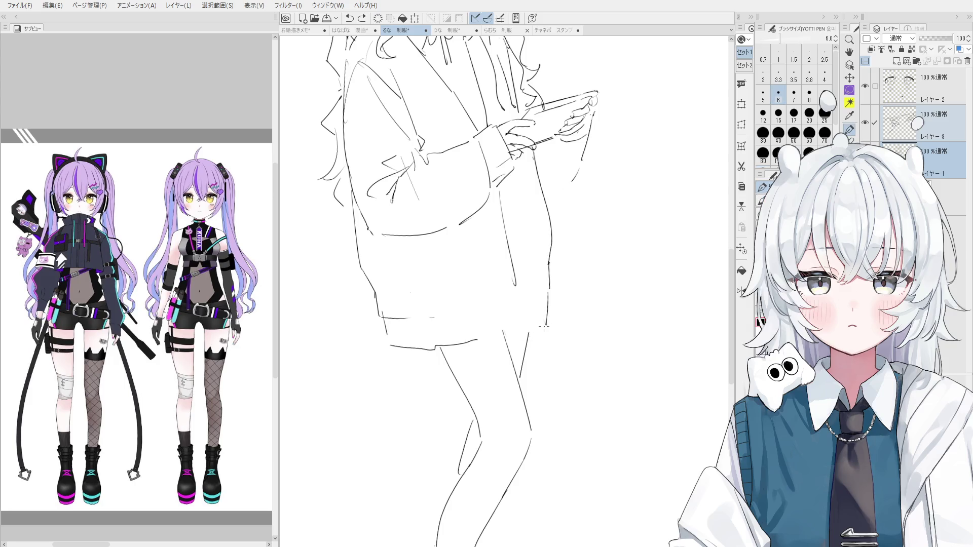
scroll(536, 322, down, 1)
drag(536, 322, 540, 328)
key(ctrl+z)
scroll(540, 327, down, 1)
key(e)
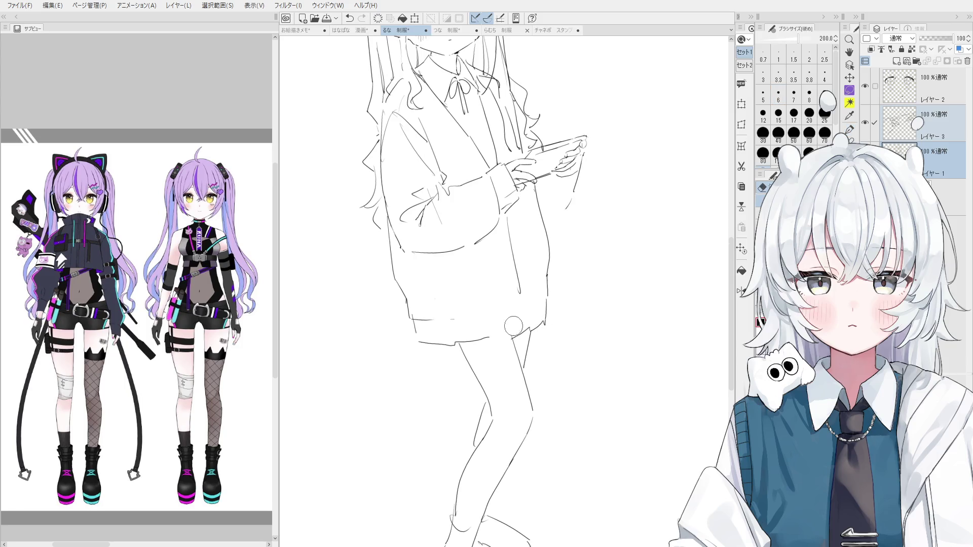
mouse_move(458, 338)
mouse_down()
mouse_move(471, 347)
mouse_move(435, 343)
mouse_move(453, 361)
mouse_move(443, 353)
mouse_move(466, 347)
mouse_up()
key(p)
key(ctrl+z)
Redraw the cardigan hem line across the front through several retries
scroll(421, 346, down, 1)
drag(419, 327, 487, 318)
key(ctrl+z)
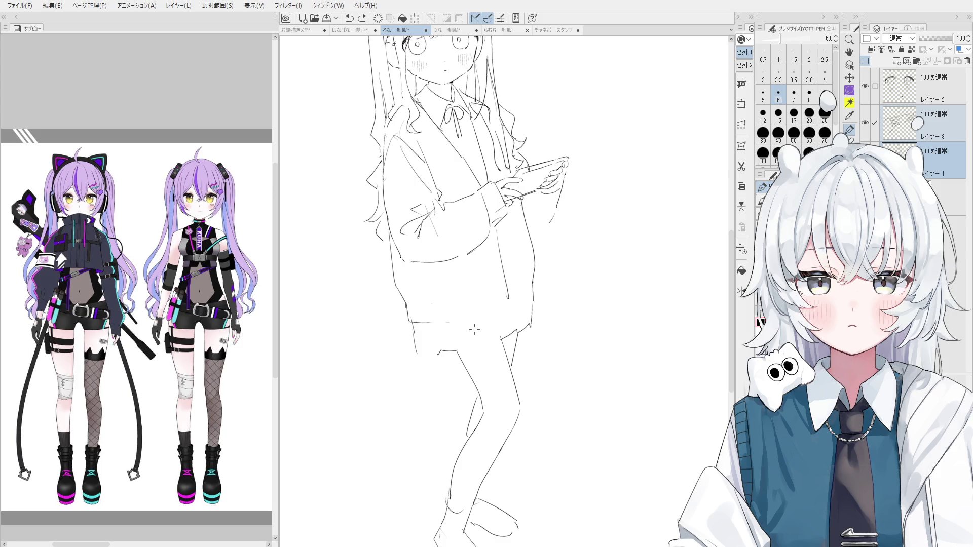
drag(415, 327, 497, 313)
key(ctrl+z)
drag(413, 339, 488, 326)
key(ctrl+z)
mouse_move(419, 335)
mouse_down()
mouse_move(512, 311)
mouse_move(503, 321)
mouse_move(538, 299)
mouse_up()
key(ctrl+z)
Shift the view down and draw a vertical fold line on the cardigan
key(space)
mouse_move(511, 339)
mouse_down()
mouse_move(499, 371)
mouse_move(485, 361)
mouse_up()
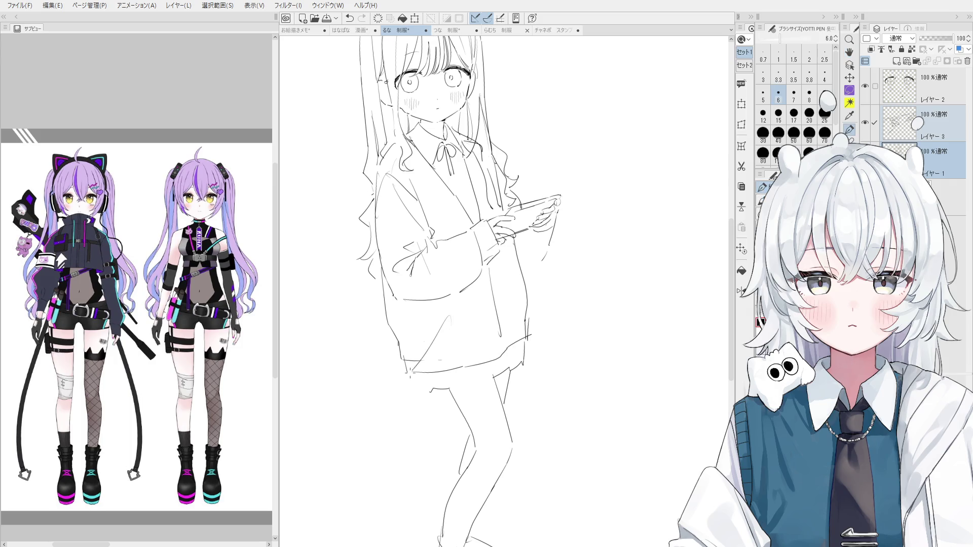
drag(436, 309, 431, 354)
Erase lines near the sleeve and pocket and redraw the vertical sleeve line
key(e)
drag(497, 288, 506, 328)
key(p)
drag(491, 268, 499, 332)
key(ctrl+z)
key(ctrl+z)
mouse_move(493, 266)
mouse_down()
mouse_move(498, 325)
mouse_move(528, 341)
mouse_move(493, 351)
mouse_move(517, 344)
mouse_move(508, 358)
mouse_move(518, 341)
mouse_up()
Tidy the jacket's lower edge, undoing stray sleeve and jacket-edge strokes
key(ctrl+z)
key(ctrl+z)
key(e)
scroll(545, 335, up, 1)
key(p)
key(ctrl+z)
key(e)
key(p)
key(ctrl+z)
key(e)
key(p)
key(ctrl+z)
key(ctrl+z)
scroll(524, 352, down, 1)
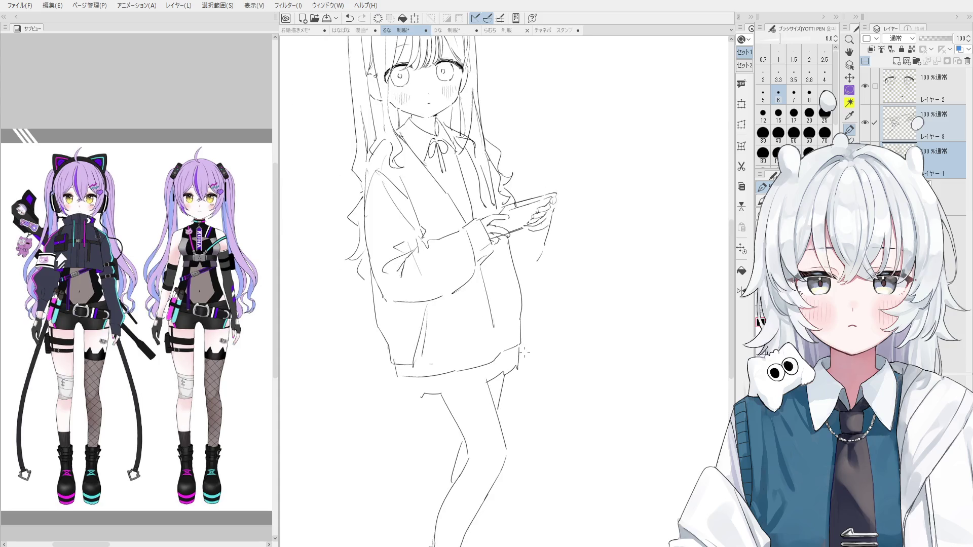
Try skirt-hem strokes by the right and left legs, undoing each attempt
mouse_move(484, 377)
mouse_down()
mouse_move(465, 394)
mouse_move(412, 395)
mouse_move(436, 398)
mouse_up()
key(ctrl+z)
key(ctrl+z)
key(e)
key(p)
scroll(433, 396, down, 2)
key(ctrl+z)
drag(432, 398, 406, 394)
key(ctrl+z)
key(ctrl+z)
Test another hem stroke, check it in a mirrored view, then undo it
key(e)
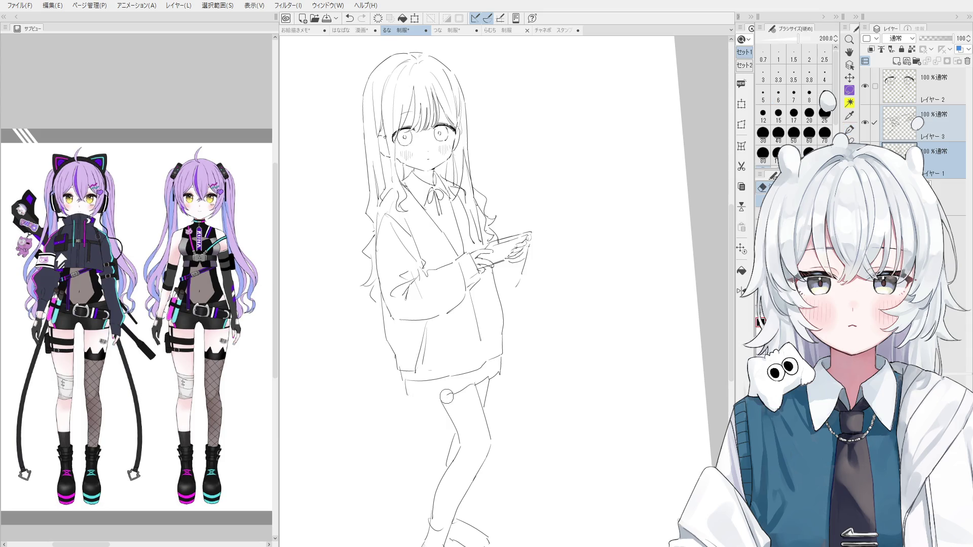
scroll(463, 391, up, 3)
key(p)
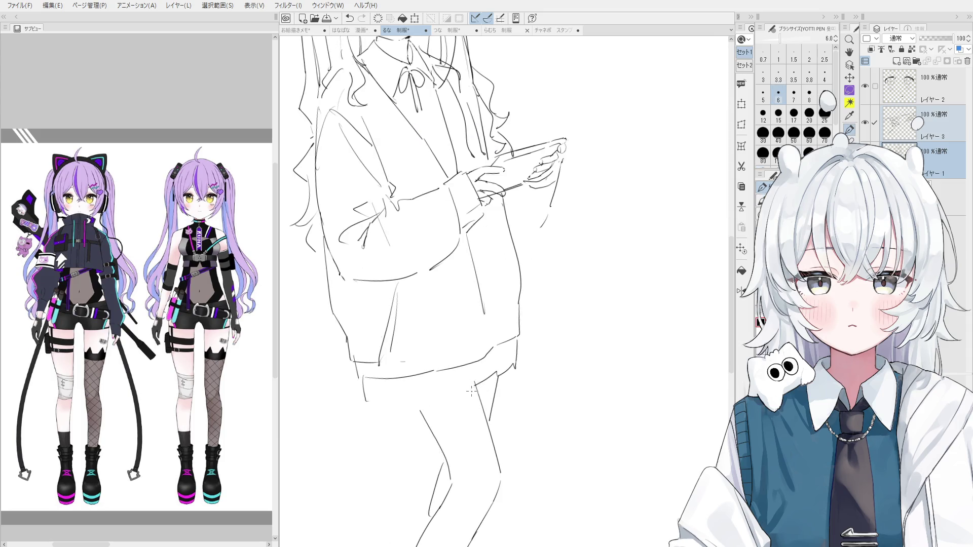
scroll(475, 389, down, 3)
drag(475, 390, 419, 406)
key(ctrl+z)
key(ctrl+z)
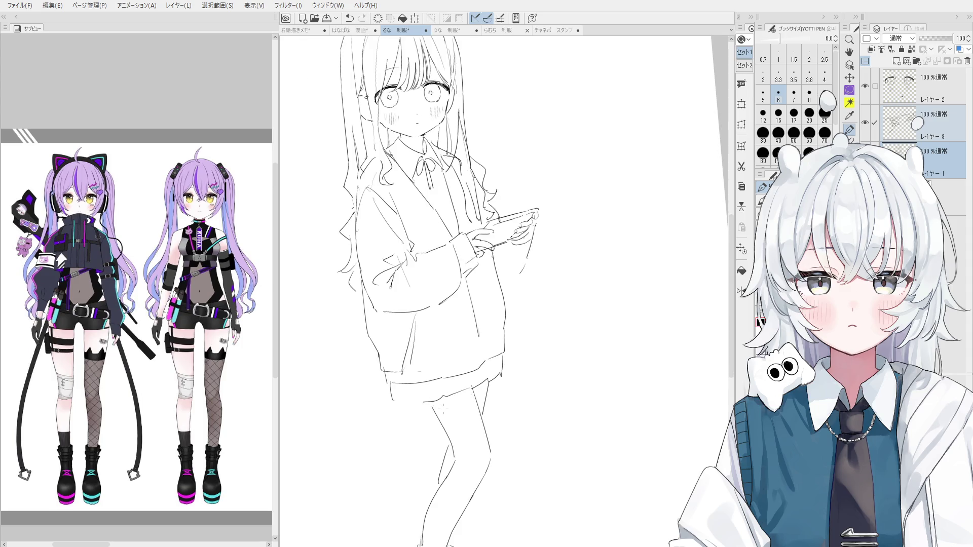
key(h)
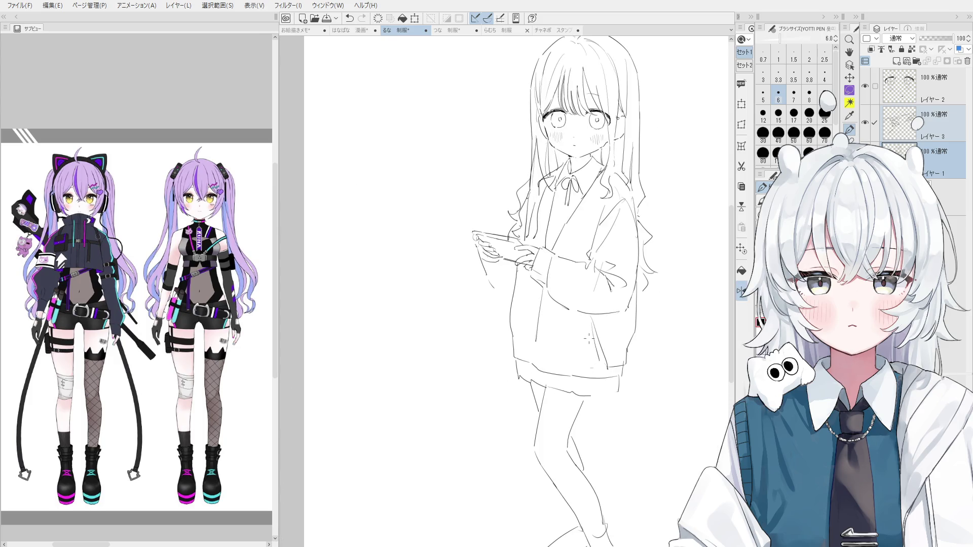
key(ctrl+z)
mouse_move(589, 339)
mouse_down()
mouse_move(538, 346)
mouse_move(577, 532)
mouse_move(400, 322)
mouse_move(468, 308)
mouse_up()
key(e)
Lasso the legs and free-transform them slightly left, up and rotated, then deselect
key(m)
key(ctrl+t)
mouse_move(532, 345)
mouse_down()
mouse_move(543, 350)
mouse_move(512, 351)
mouse_move(548, 338)
mouse_move(535, 339)
mouse_up()
drag(540, 239, 537, 238)
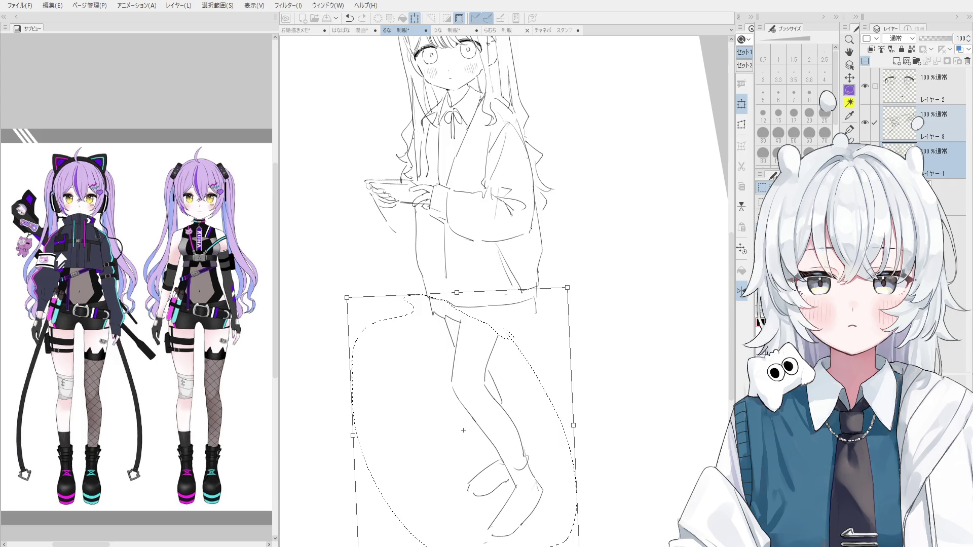
key(Return)
key(ctrl+d)
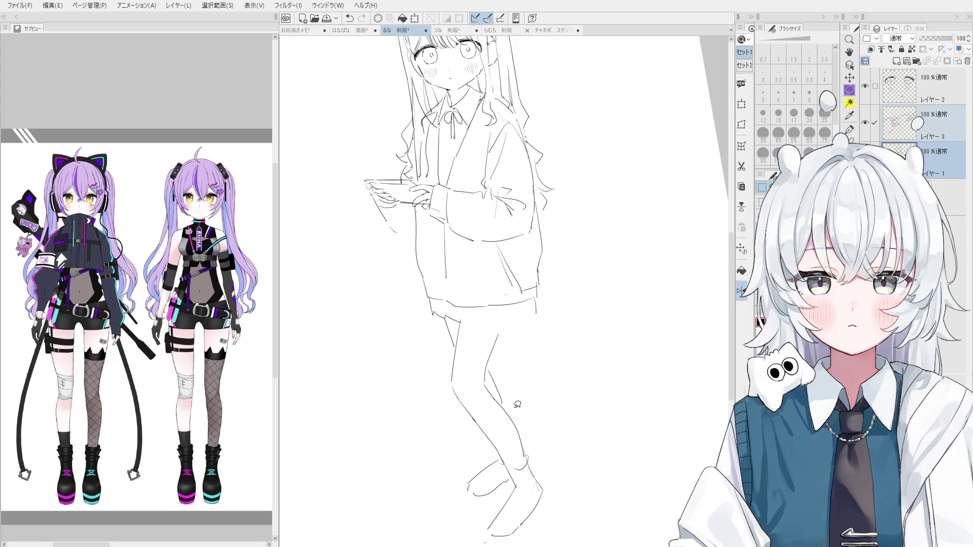
Draw the hip and skirt curve down to the knee
mouse_move(513, 363)
mouse_down()
mouse_move(513, 409)
mouse_move(509, 356)
mouse_move(530, 350)
mouse_up()
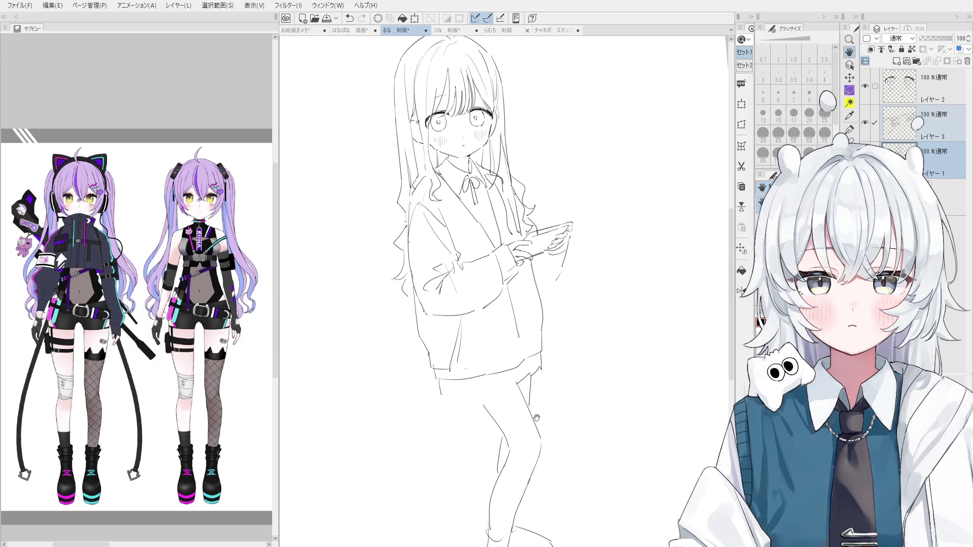
key(p)
mouse_move(486, 404)
mouse_down()
mouse_move(475, 322)
mouse_move(516, 375)
mouse_up()
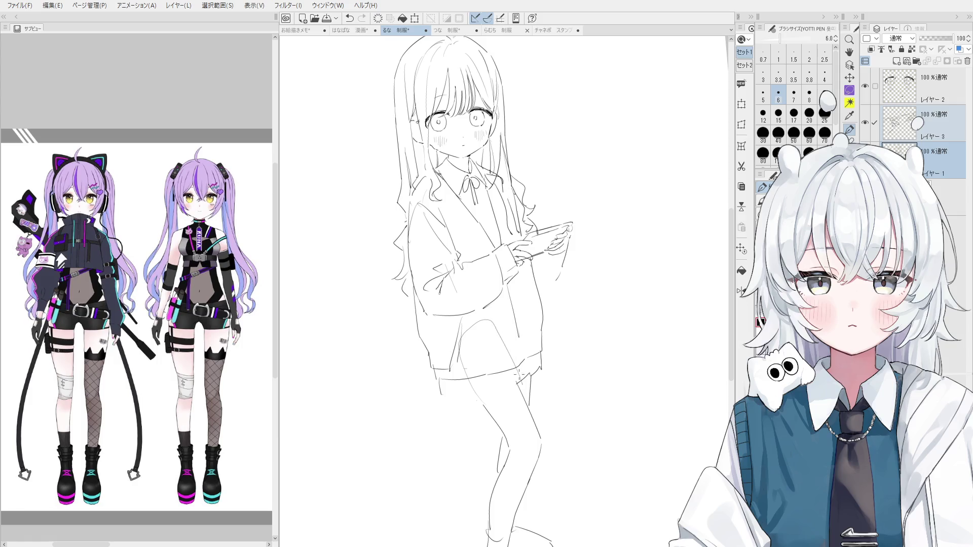
drag(528, 299, 528, 362)
key(ctrl+z)
Clear stray marks near the legs and redraw the lower-leg line
key(ctrl+z)
mouse_move(524, 319)
mouse_down()
mouse_move(529, 367)
mouse_move(525, 324)
mouse_up()
key(e)
key(p)
key(ctrl+z)
drag(529, 395, 517, 311)
key(ctrl+z)
drag(469, 374, 508, 443)
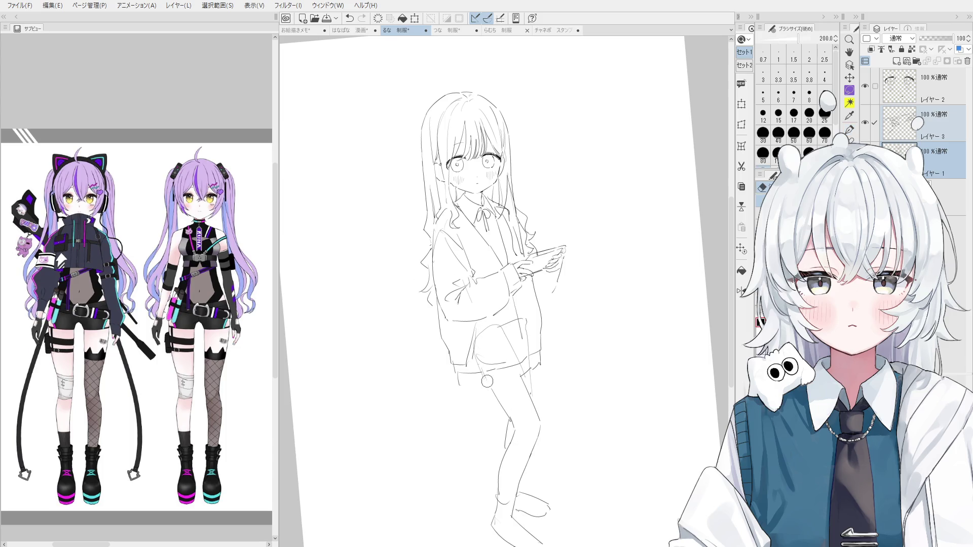
Remove the earlier knee strokes and erase part of the old knee line
key(ctrl+z)
drag(481, 375, 489, 393)
key(ctrl+z)
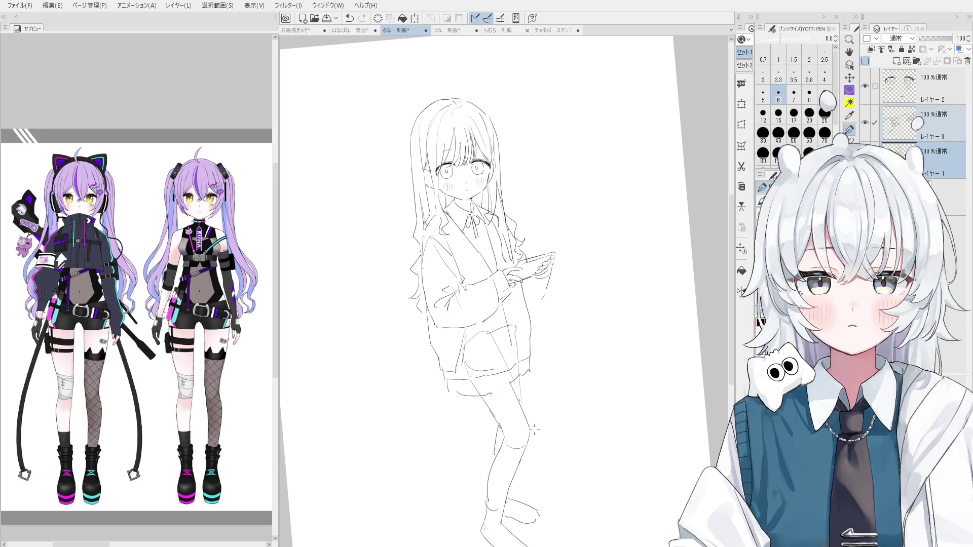
key(e)
key(p)
mouse_move(527, 411)
mouse_down()
mouse_move(528, 438)
mouse_move(507, 370)
mouse_move(523, 429)
mouse_up()
key(ctrl+z)
key(e)
key(p)
key(ctrl+z)
Redraw the right thigh line to the knee, checking it against a mirrored view
drag(507, 381, 528, 432)
key(ctrl+z)
mouse_move(504, 366)
mouse_down()
mouse_move(526, 428)
mouse_move(532, 400)
mouse_move(504, 424)
mouse_up()
key(minus)
key(h)
key(ctrl+z)
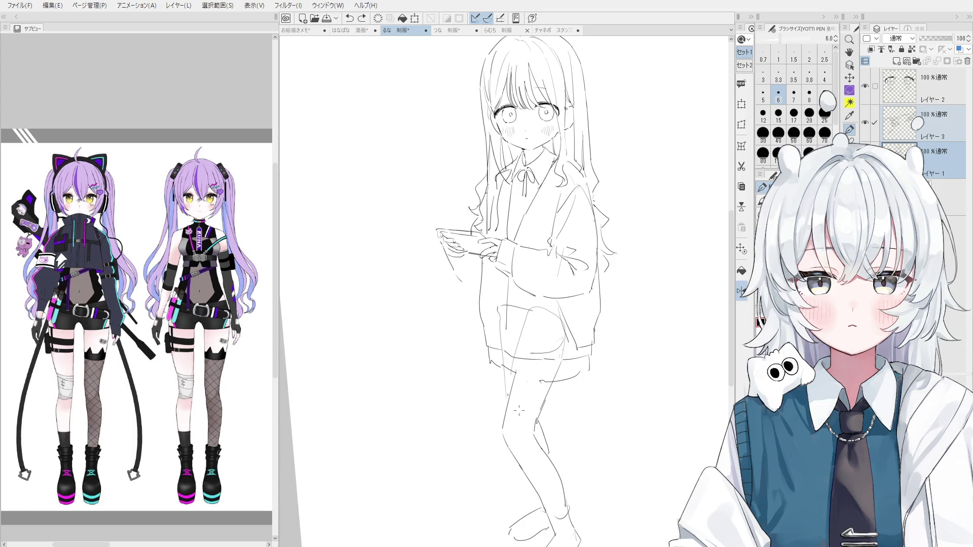
key(h)
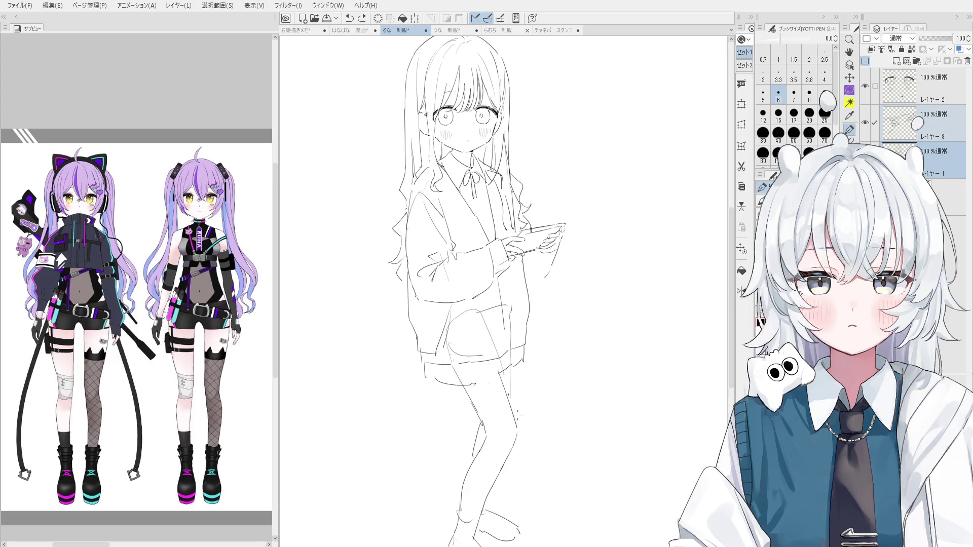
Bring the upper body into view and try a short stroke near the collar
drag(515, 409, 523, 458)
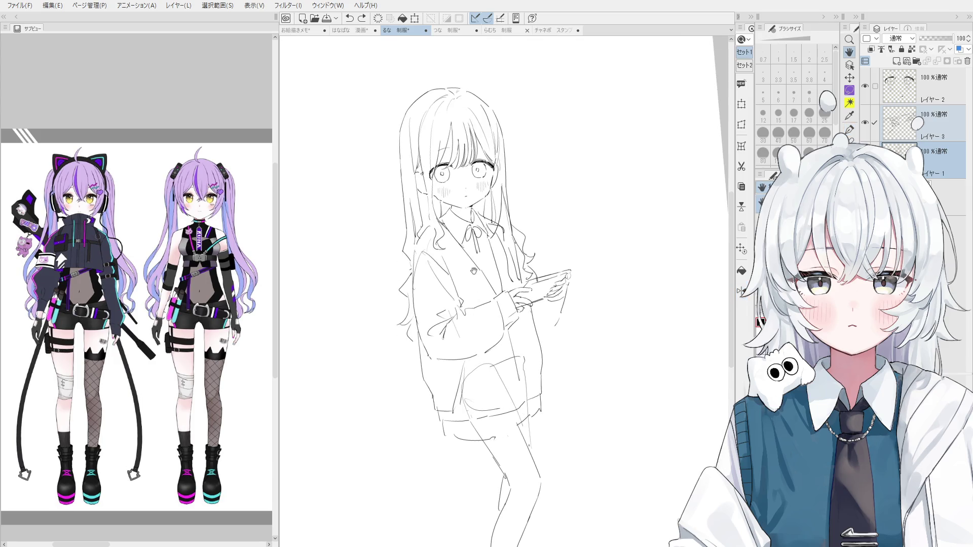
drag(478, 143, 490, 238)
key(e)
key(p)
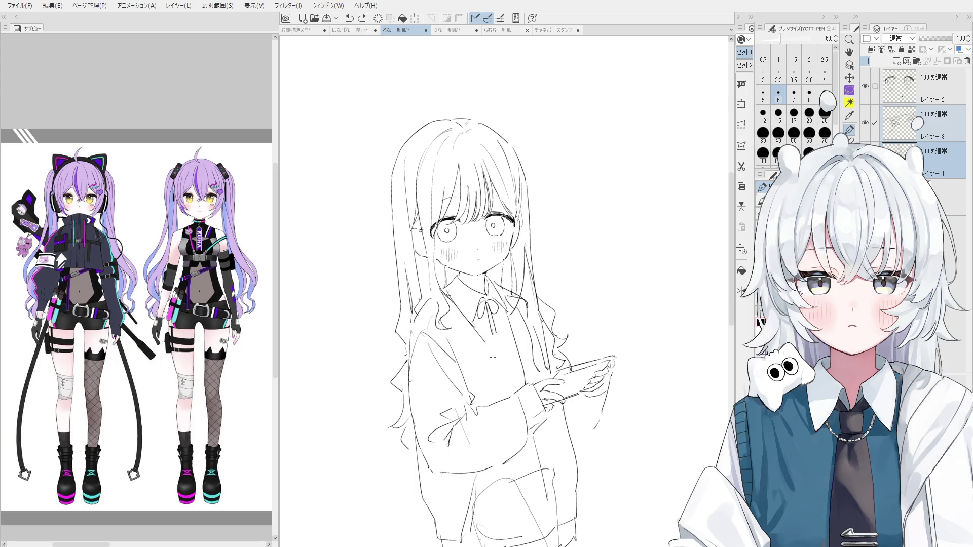
key(ctrl+z)
key(ctrl+y)
drag(471, 376, 470, 320)
key(ctrl+z)
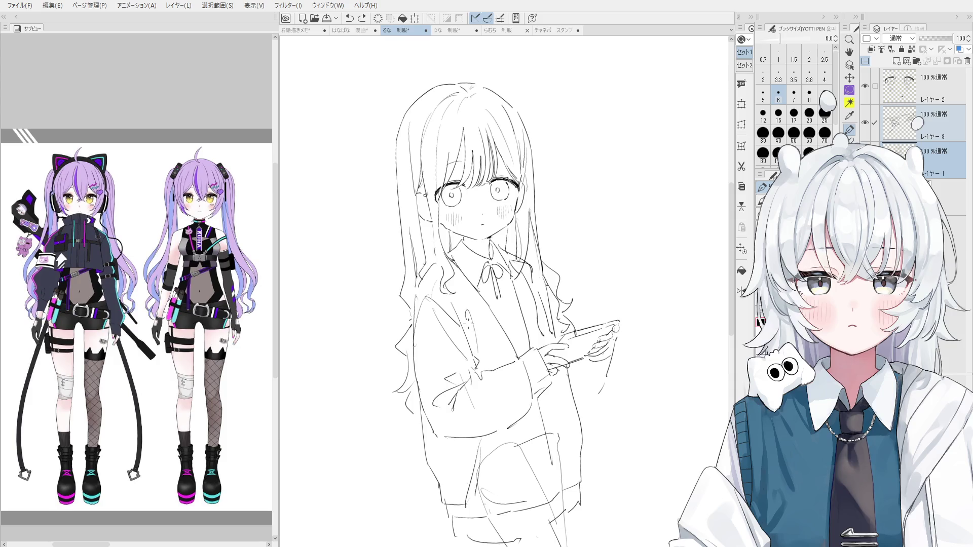
drag(471, 284, 489, 327)
key(ctrl+z)
Draw a short collar stroke on the cardigan front
key(e)
scroll(530, 306, up, 1)
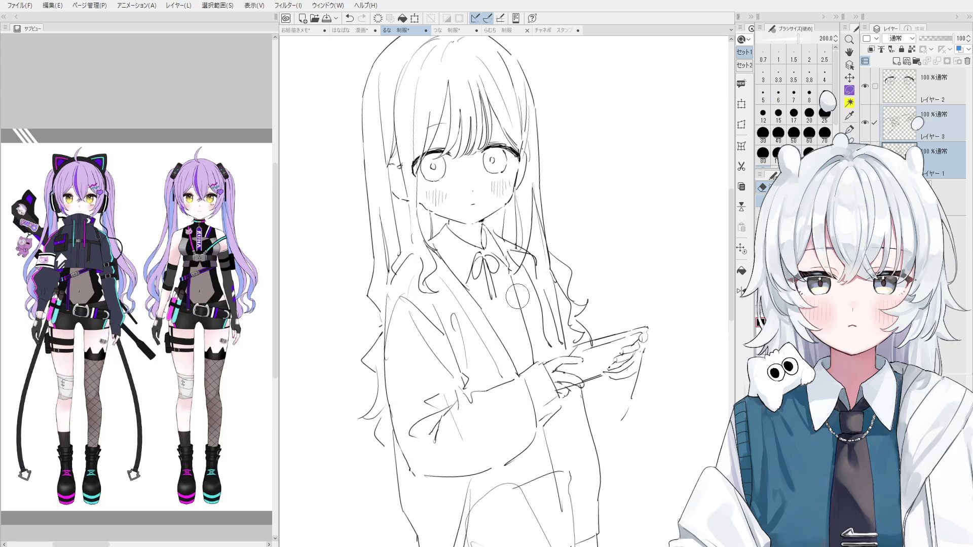
key(p)
drag(521, 302, 537, 355)
key(ctrl+z)
Rework the collar stroke several times, ending with a short collar line
key(ctrl+z)
drag(515, 277, 537, 356)
scroll(537, 342, down, 1)
key(e)
key(p)
key(ctrl+z)
drag(526, 309, 534, 354)
key(ctrl+z)
drag(526, 310, 536, 356)
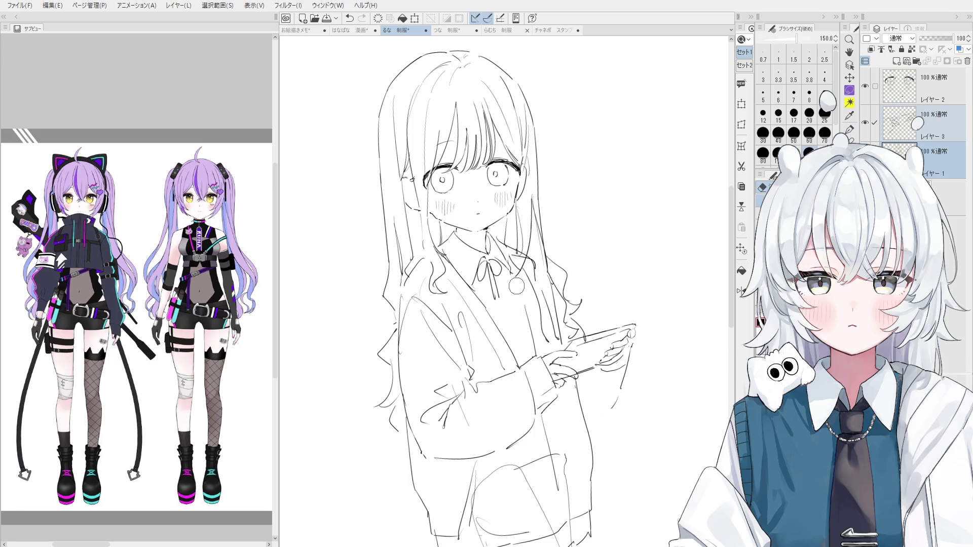
key(ctrl+z)
drag(525, 307, 512, 274)
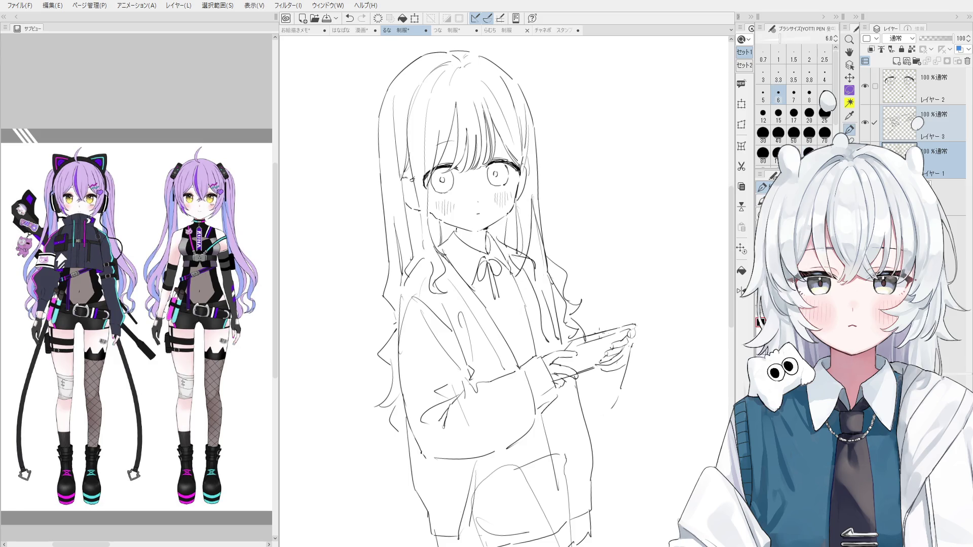
Move the view onto the long hair on the right side
scroll(522, 299, up, 3)
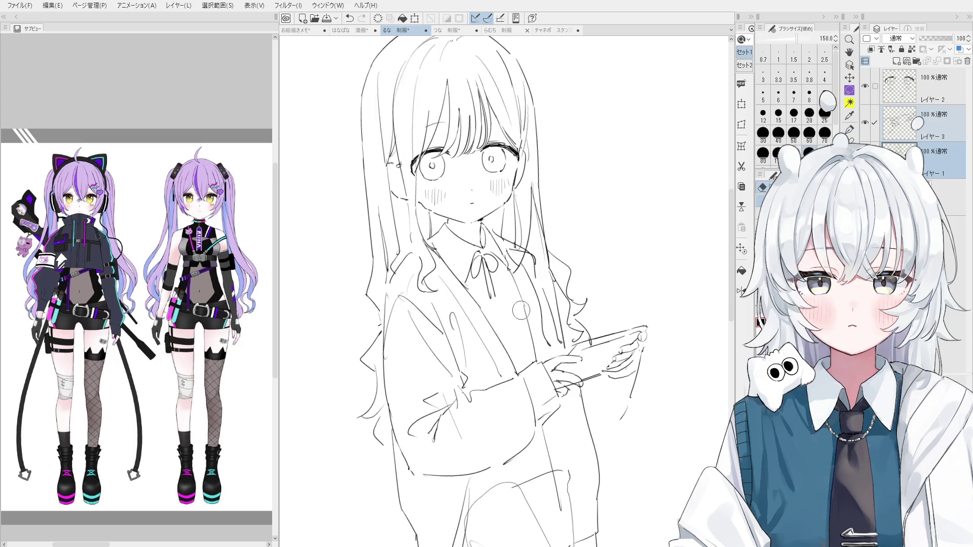
scroll(517, 292, down, 1)
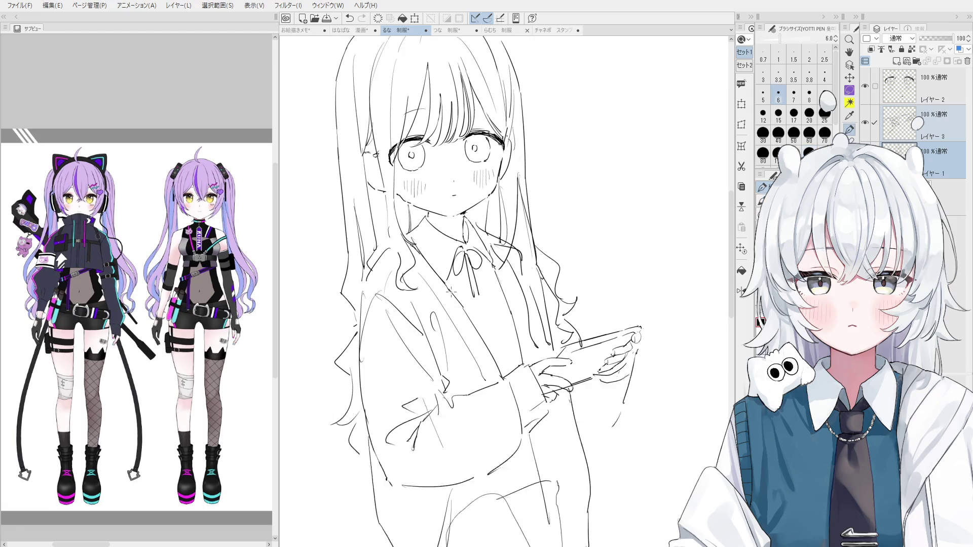
scroll(456, 279, down, 2)
key(e)
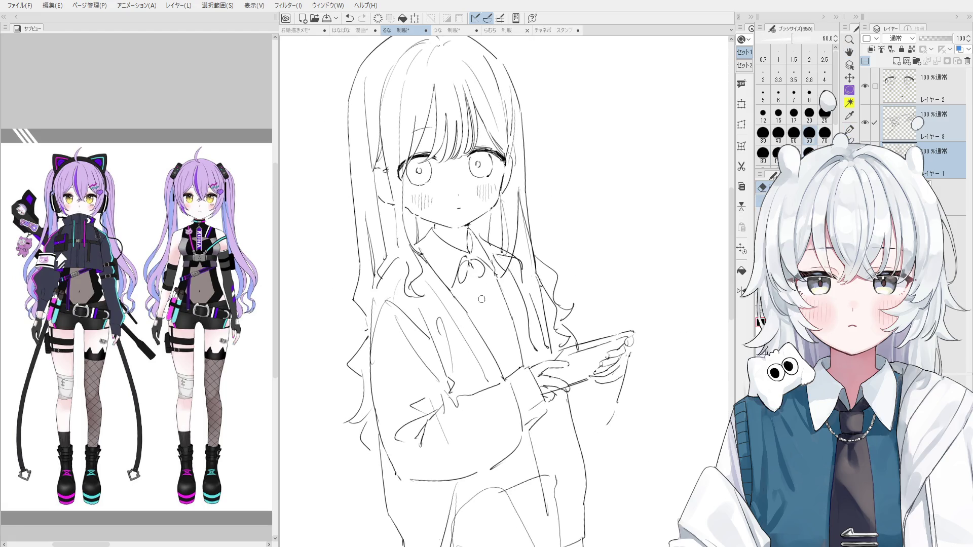
key(p)
scroll(474, 272, down, 1)
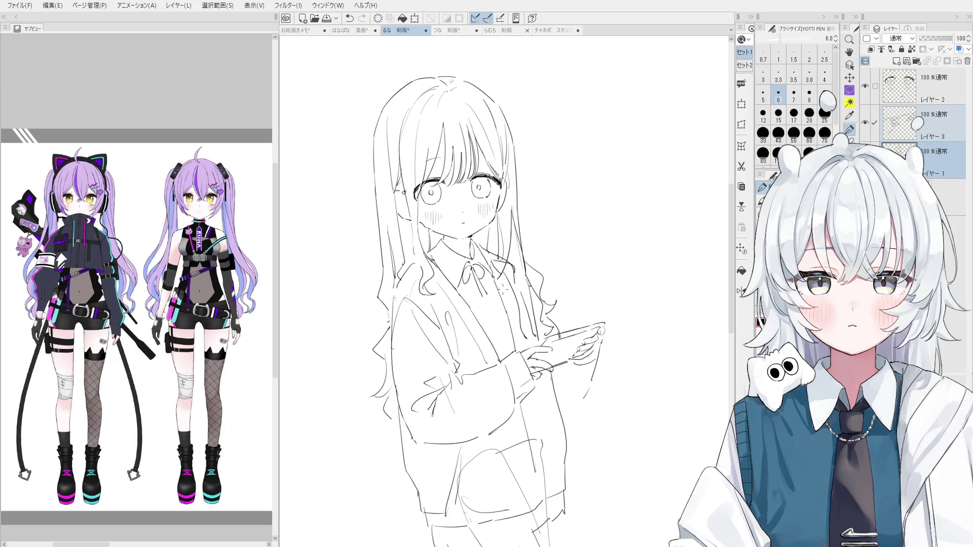
drag(506, 320, 512, 333)
drag(463, 367, 473, 374)
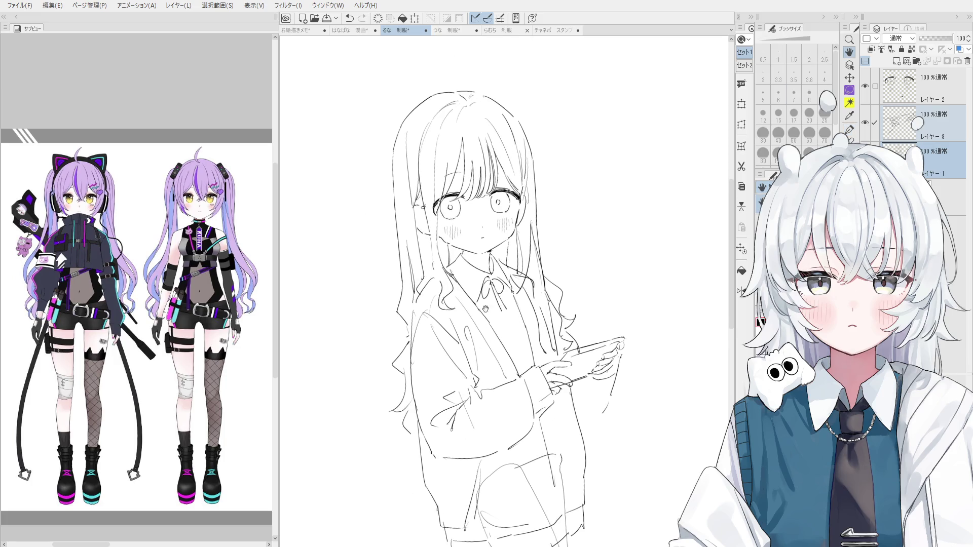
key(e)
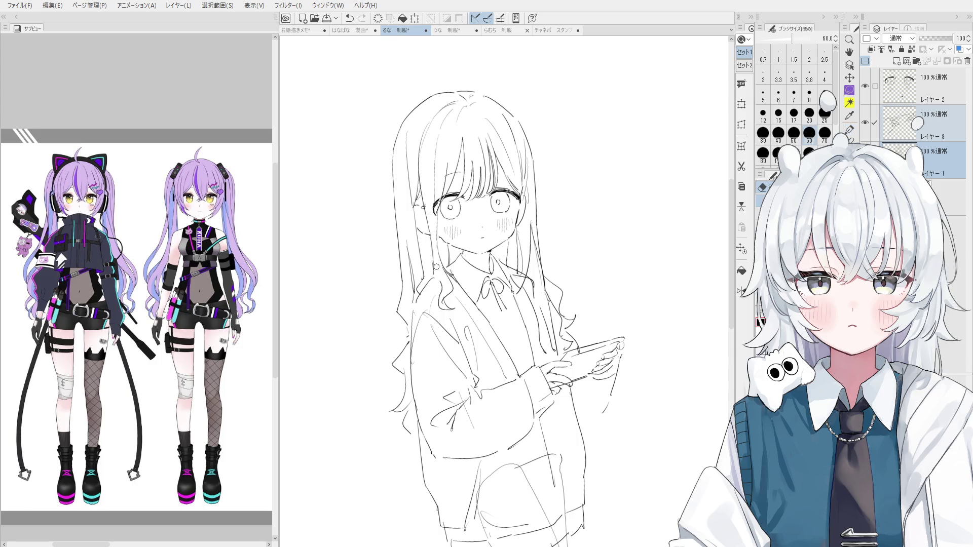
key(p)
Redraw the right-side hair strands, setting the eraser to size 70
drag(431, 238, 432, 281)
key(ctrl+z)
drag(432, 243, 432, 285)
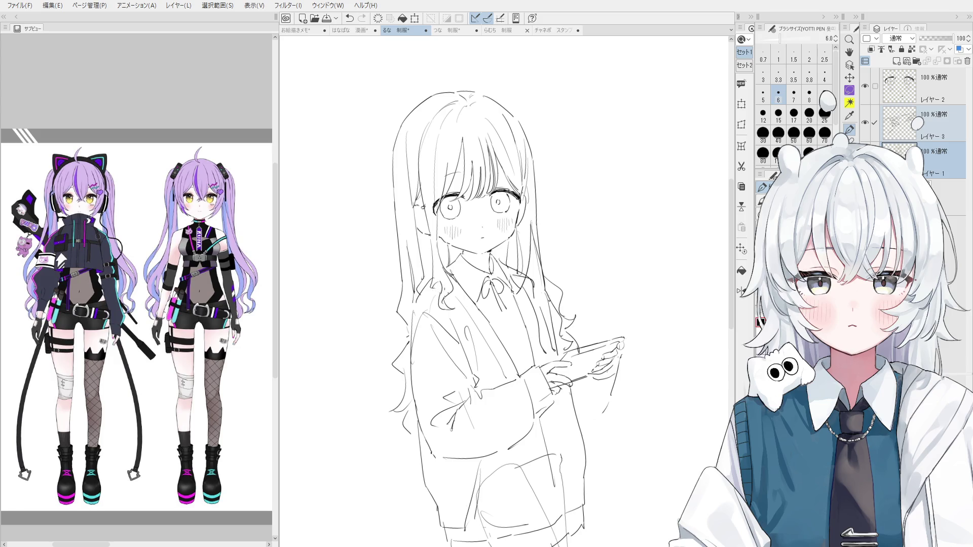
key(e)
key(bracketright)
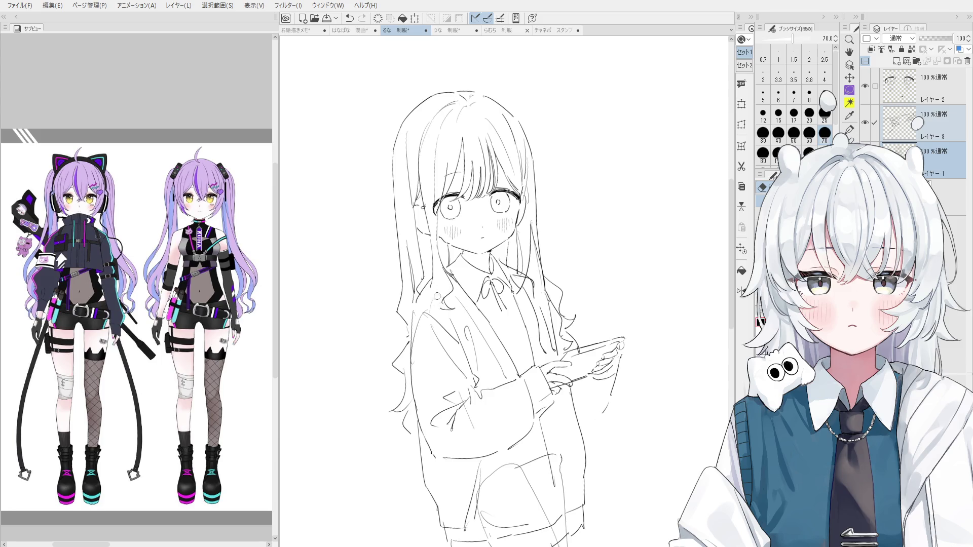
key(p)
key(e)
drag(433, 278, 435, 299)
key(p)
drag(434, 266, 438, 295)
key(ctrl+z)
Erase small stray marks near the hair curl
key(e)
key(p)
scroll(436, 306, up, 3)
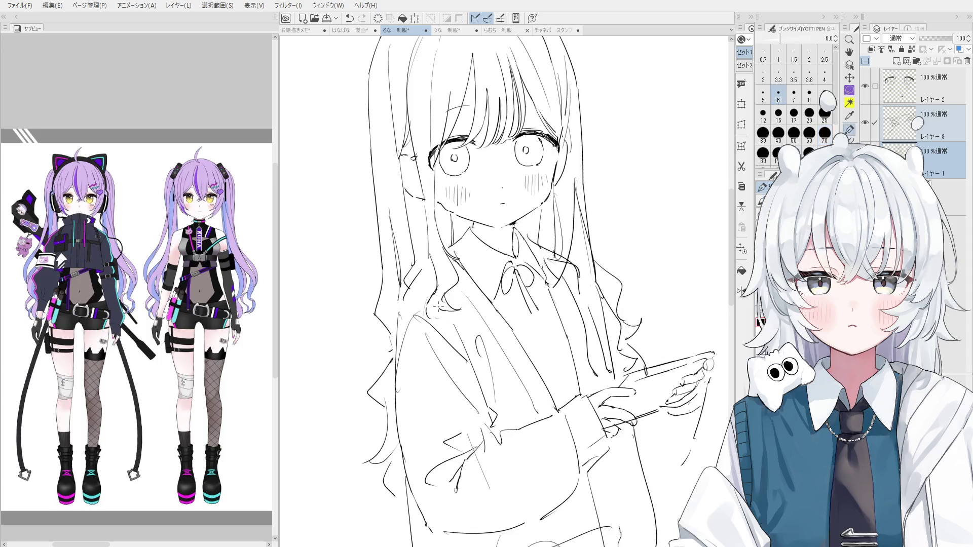
key(e)
mouse_move(436, 305)
mouse_down()
mouse_move(438, 284)
mouse_move(431, 292)
mouse_up()
key(p)
key(ctrl+z)
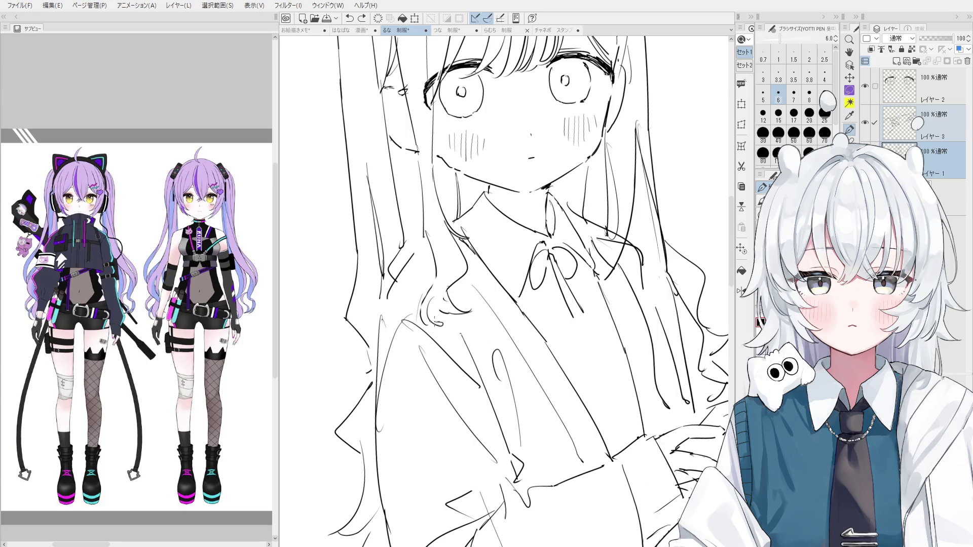
scroll(435, 317, down, 2)
key(e)
key(p)
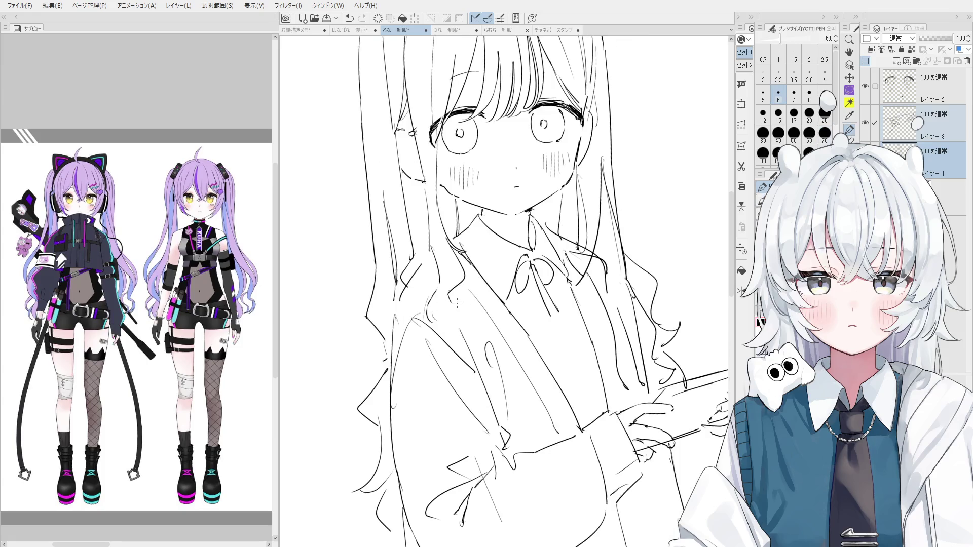
scroll(468, 317, down, 1)
scroll(448, 318, down, 1)
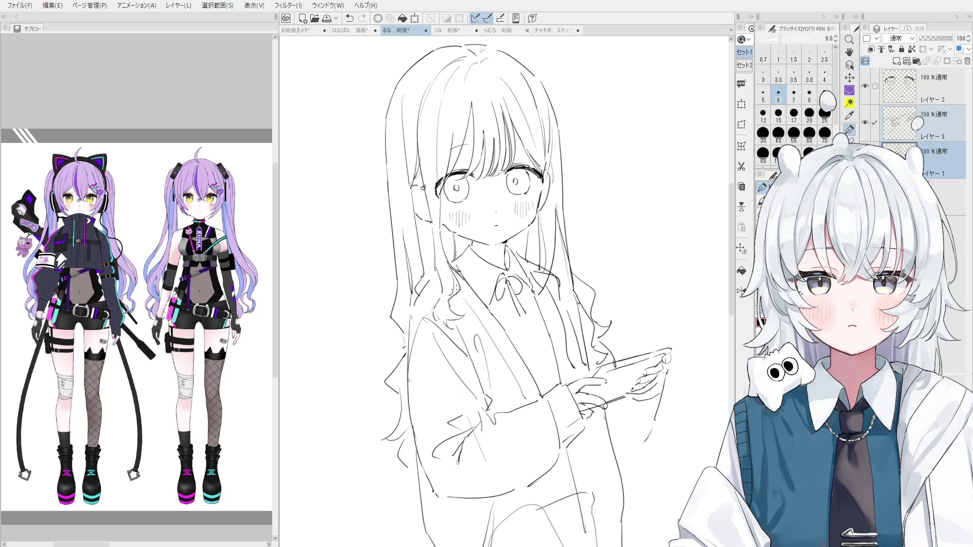
scroll(449, 289, down, 1)
Tilt and rotate the view toward the hand holding the tablet
mouse_move(448, 289)
mouse_down()
mouse_move(557, 348)
mouse_move(527, 258)
mouse_move(541, 261)
mouse_up()
key(e)
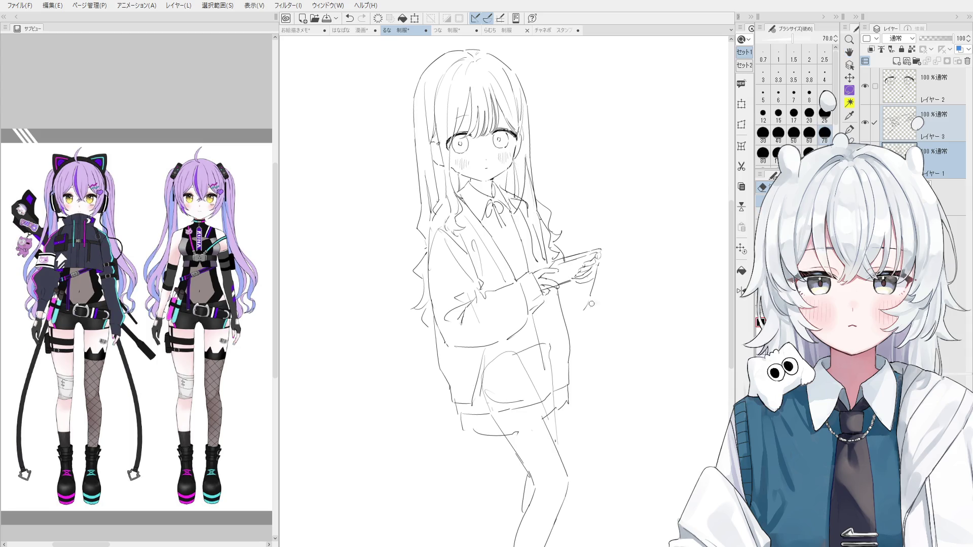
scroll(593, 275, up, 1)
mouse_move(593, 275)
mouse_down()
mouse_move(578, 279)
mouse_move(583, 244)
mouse_move(613, 235)
mouse_move(558, 278)
mouse_up()
key(m)
Enlarge the selected hand, nudge it left, up and right, and confirm the transform
click(624, 335)
drag(614, 318, 626, 324)
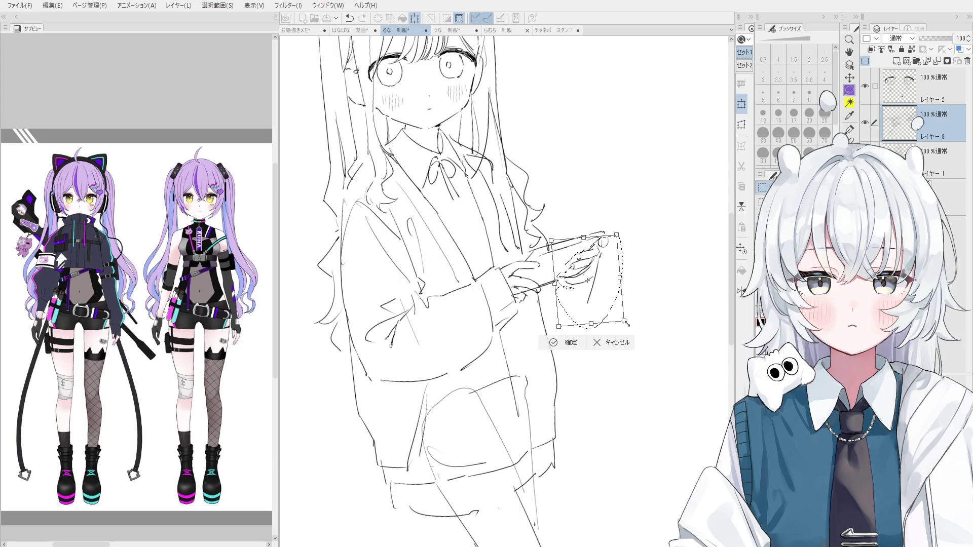
key(Left)
key(Left)
key(Left)
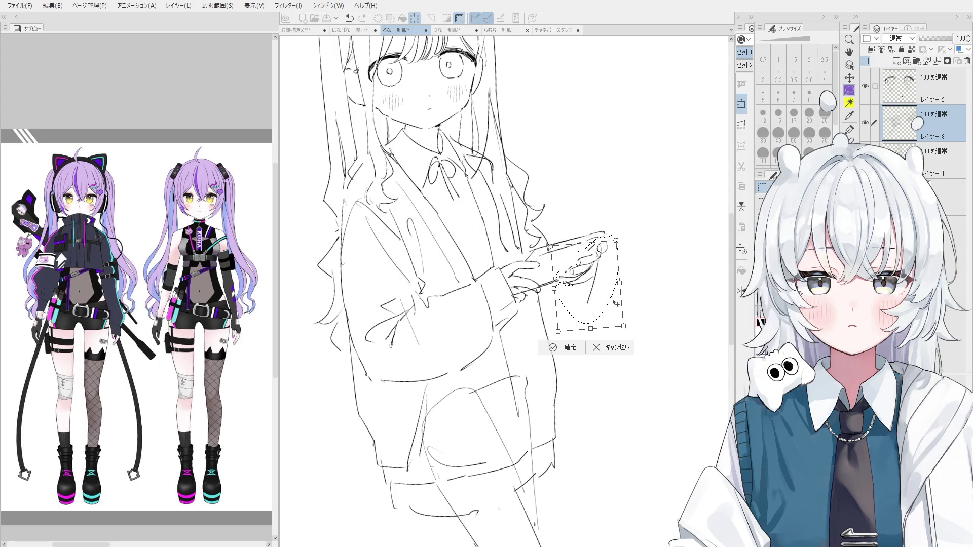
key(Up)
key(Up)
key(Up)
key(Right)
key(Right)
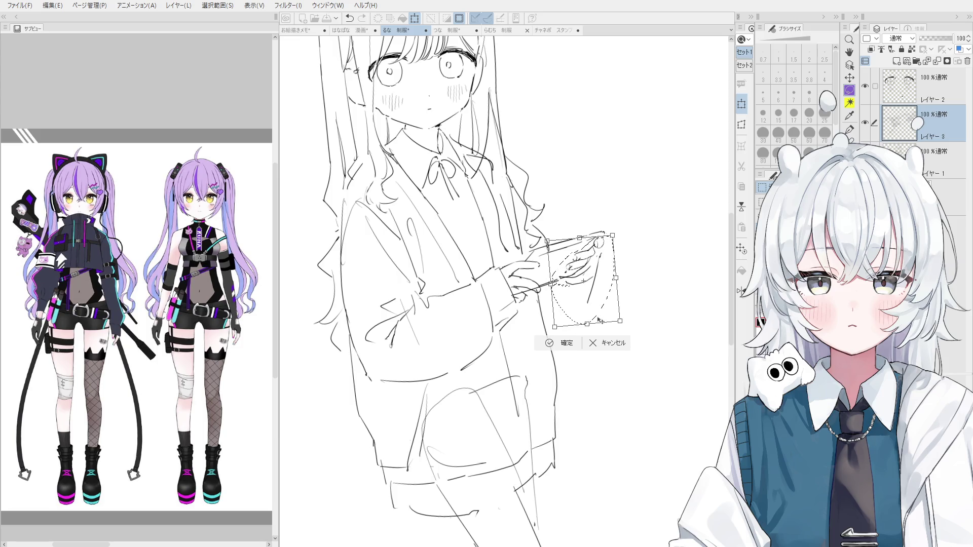
click(557, 345)
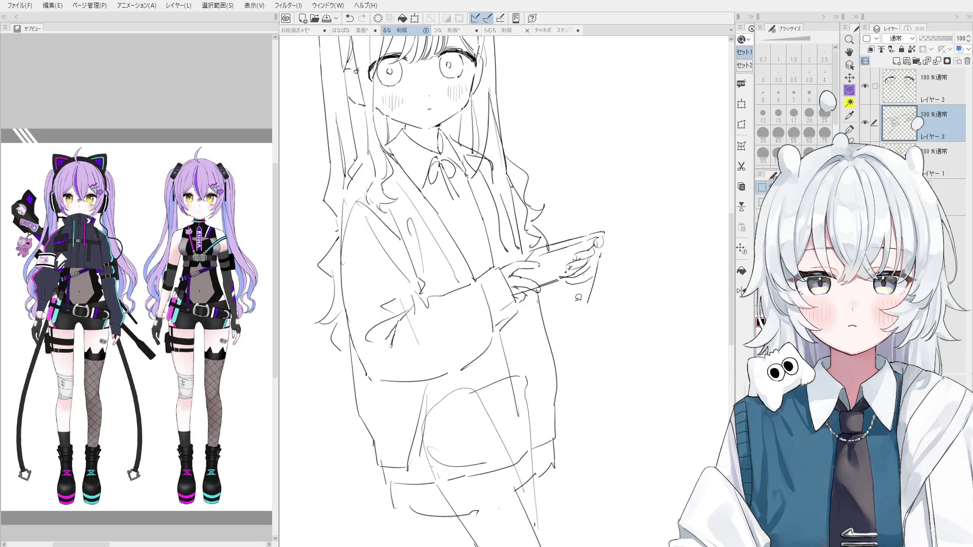
Sample the canvas at the hand to make the bottom sketch layer active
key(alt+bracketleft)
key(e)
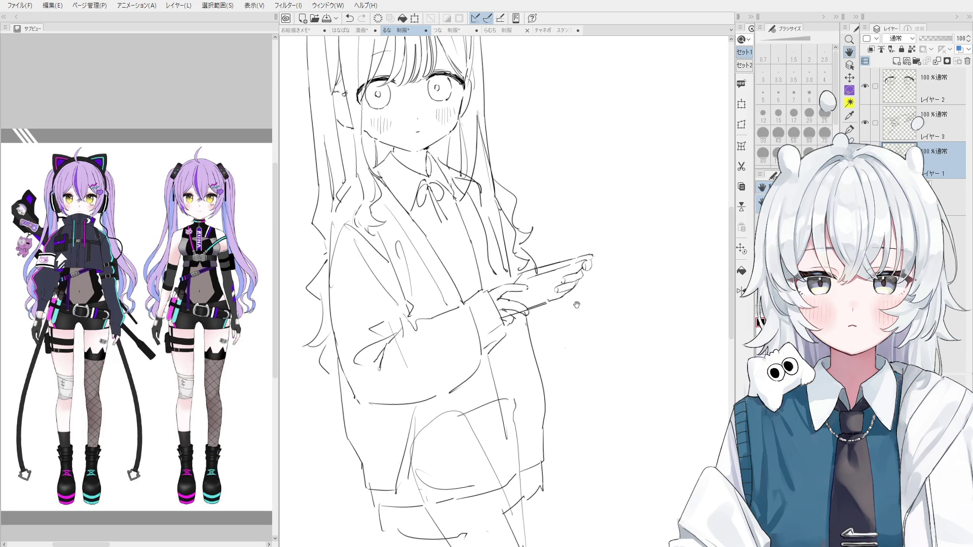
ctrl+shift+click(588, 269)
ctrl+shift+click(585, 268)
scroll(583, 266, up, 2)
ctrl+shift+click(580, 269)
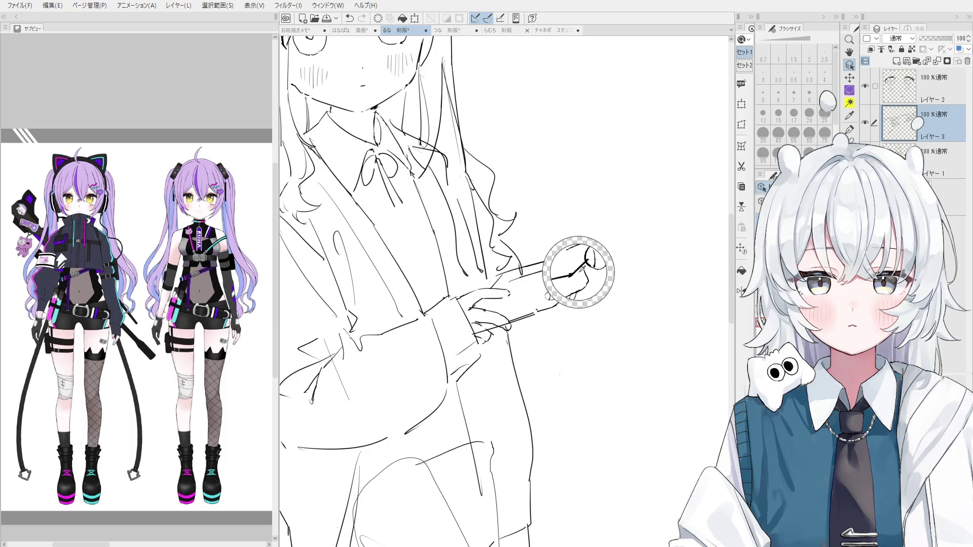
ctrl+shift+click(577, 270)
scroll(582, 266, down, 2)
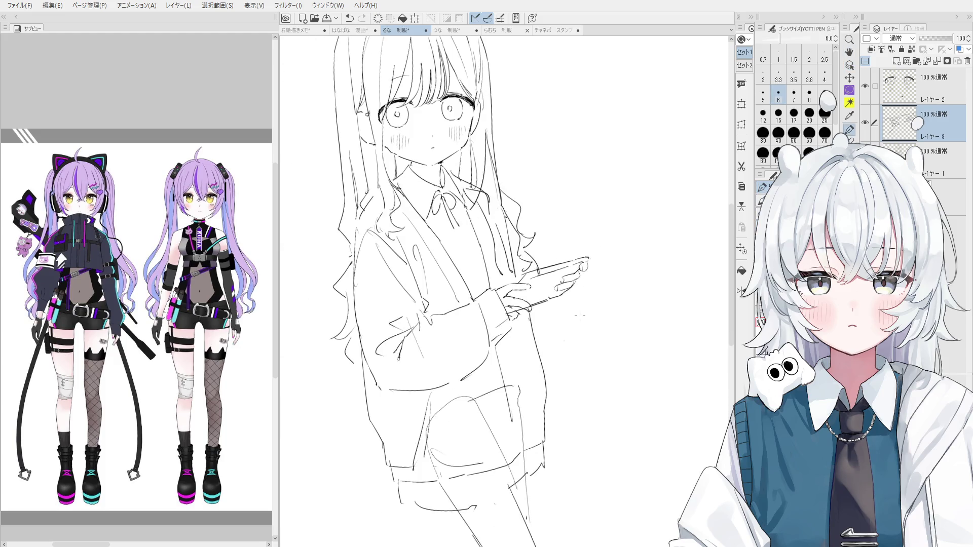
ctrl+shift+click(515, 237)
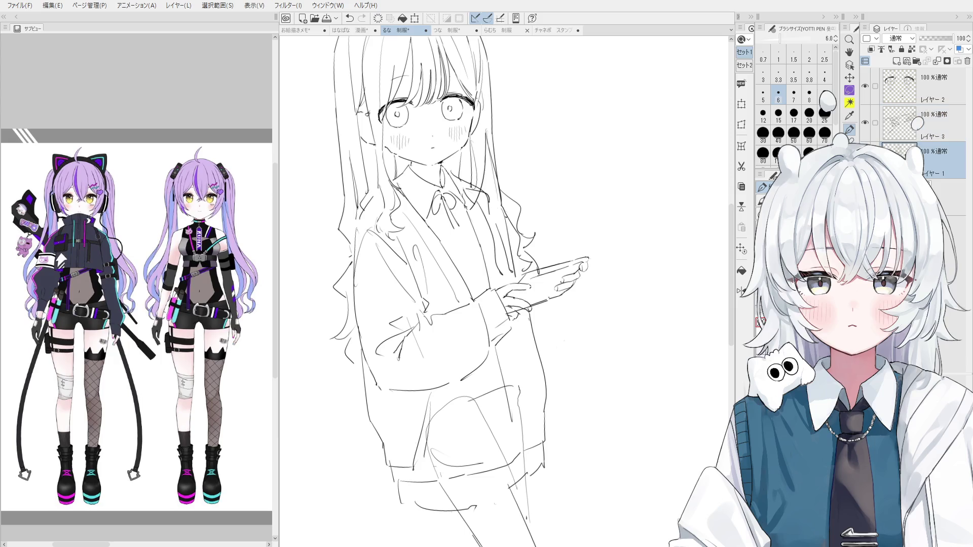
drag(515, 237, 529, 226)
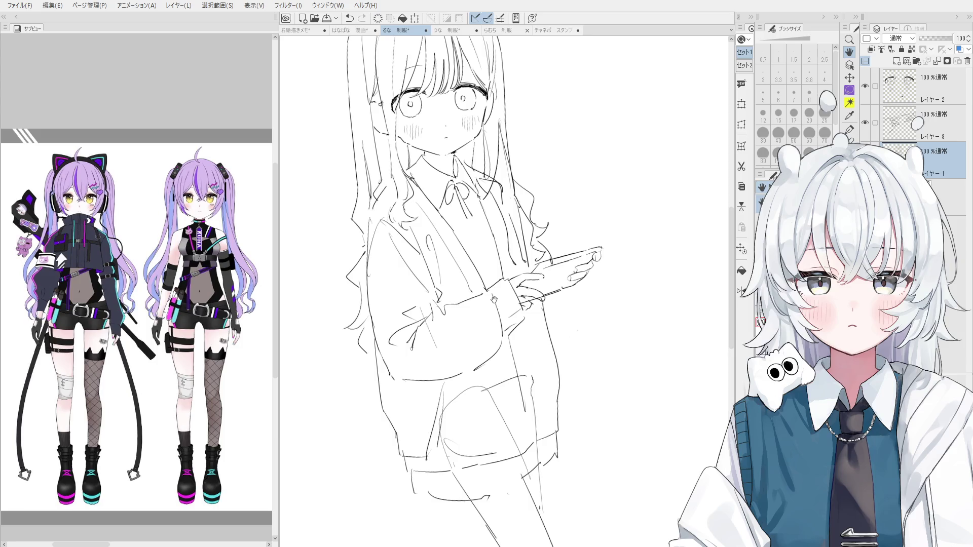
Try fingertip strokes with the fine pen, undoing them and erasing most of the curved stroke
key(p)
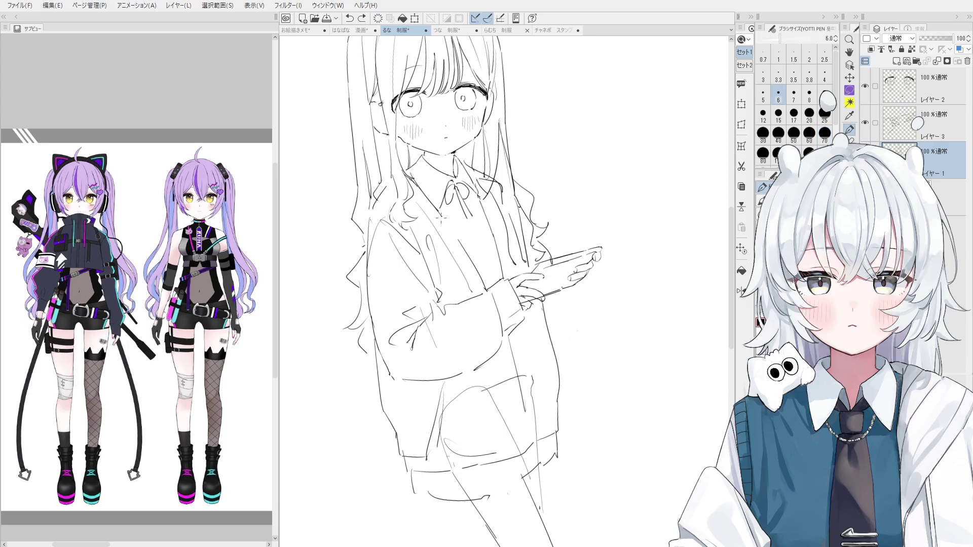
mouse_move(598, 276)
mouse_down()
mouse_move(594, 291)
mouse_move(561, 291)
mouse_up()
key(ctrl+z)
key(ctrl+z)
drag(599, 261, 591, 303)
key(ctrl+z)
mouse_move(599, 260)
mouse_down()
mouse_move(590, 310)
mouse_move(557, 328)
mouse_up()
key(ctrl+z)
key(e)
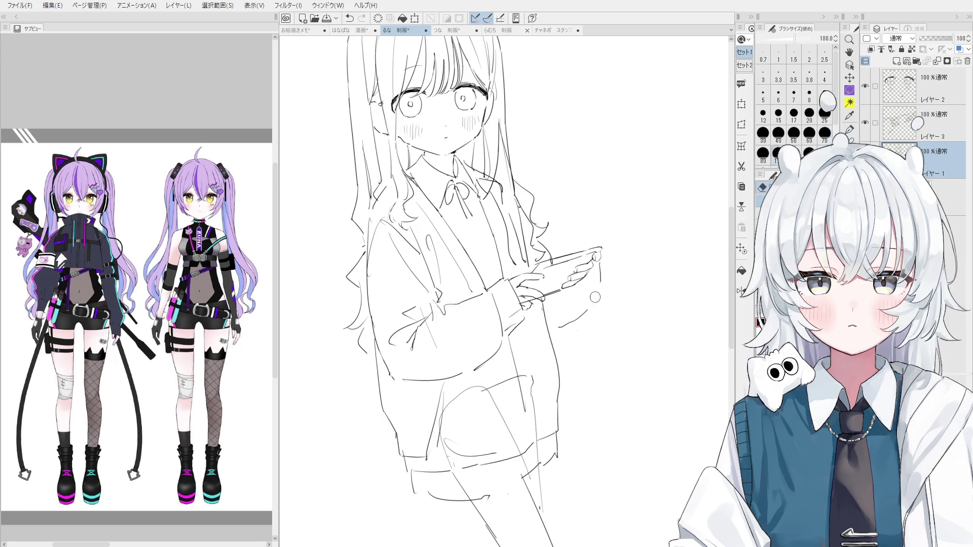
mouse_move(605, 271)
mouse_down()
mouse_move(582, 309)
mouse_move(590, 299)
mouse_up()
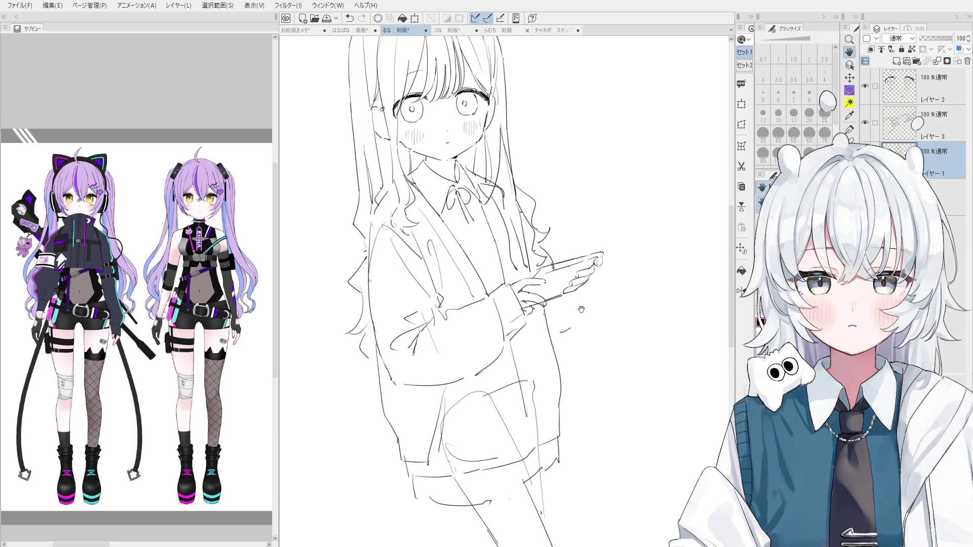
Redraw the curving line under the fingertips, alternating pen and eraser until it fits
key(p)
mouse_move(596, 287)
mouse_down()
mouse_move(581, 318)
mouse_move(592, 290)
mouse_move(559, 311)
mouse_move(564, 296)
mouse_move(566, 331)
mouse_up()
key(ctrl+z)
key(e)
key(p)
key(ctrl+z)
key(e)
key(p)
key(e)
drag(593, 286, 557, 337)
key(p)
drag(594, 289, 559, 342)
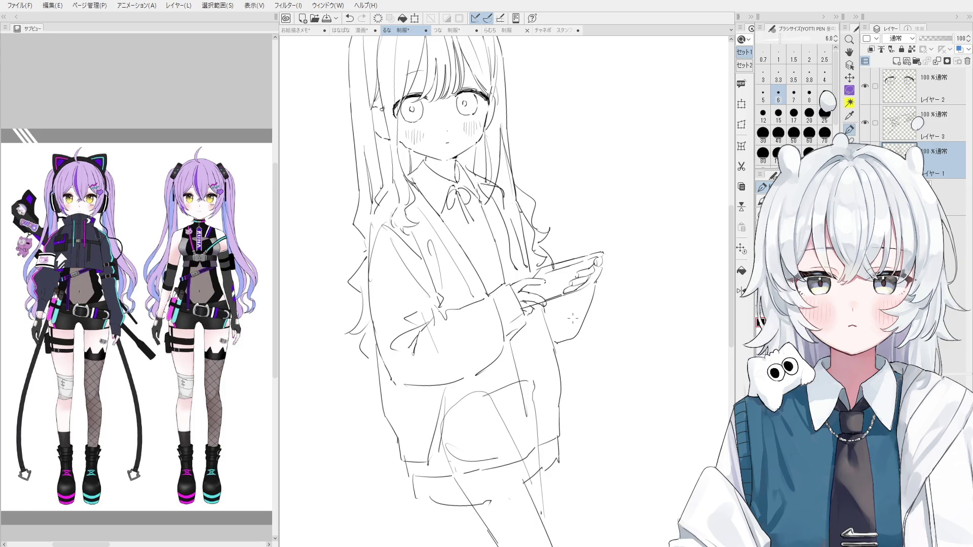
key(e)
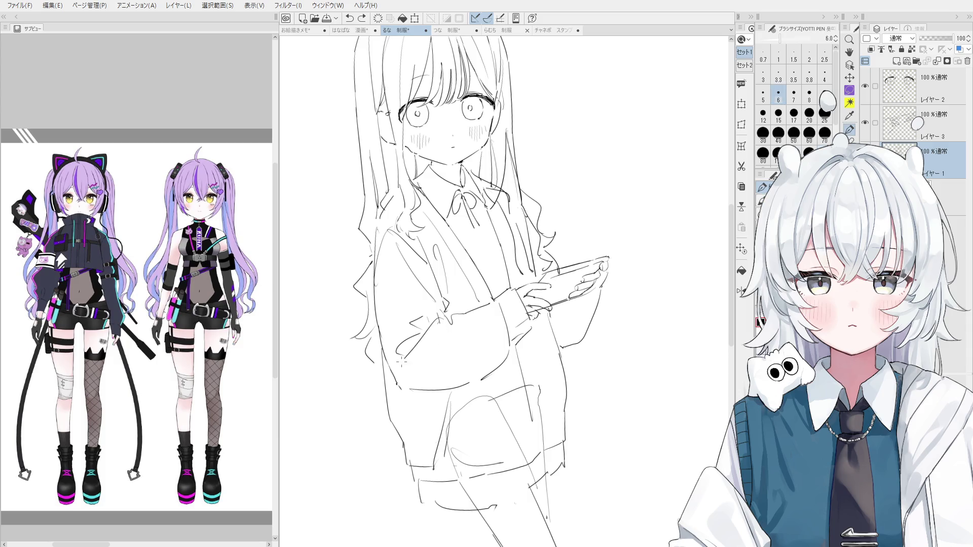
Draw a diagonal fold line across the cardigan sleeve with the fine pen
key(p)
scroll(459, 371, up, 3)
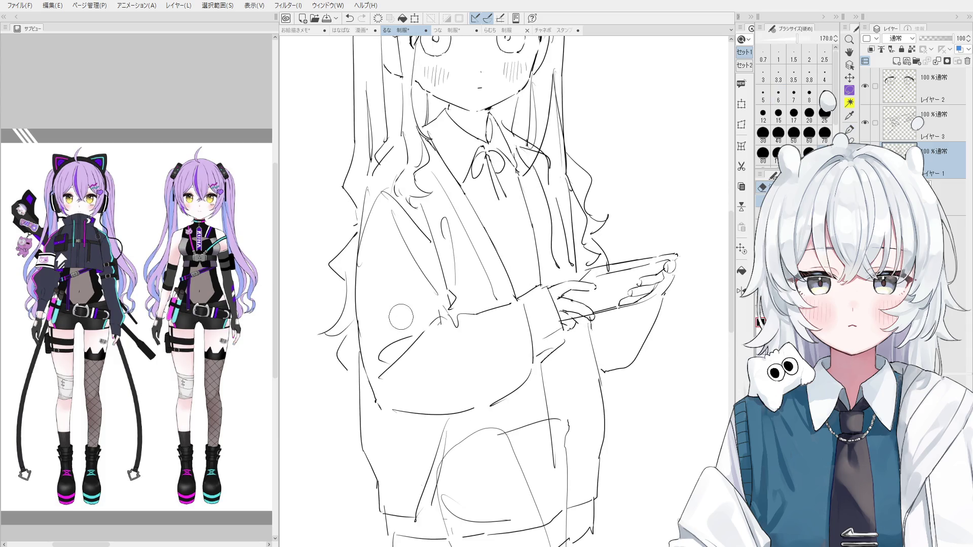
scroll(439, 322, down, 2)
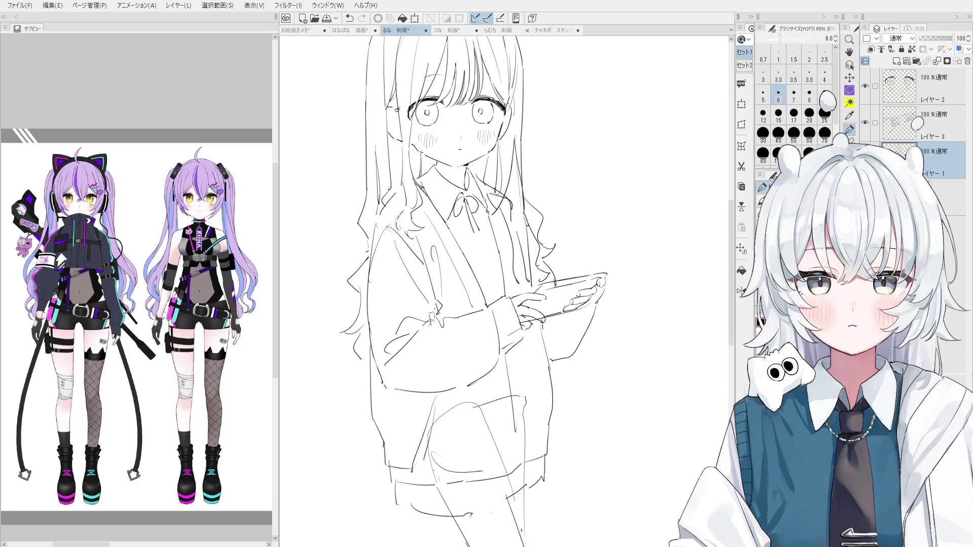
mouse_move(392, 265)
mouse_down()
mouse_move(417, 299)
mouse_move(534, 300)
mouse_move(496, 268)
mouse_move(501, 284)
mouse_up()
Undo and redraw the short strokes near the collar
key(p)
key(ctrl+z)
key(ctrl+z)
drag(537, 382, 522, 343)
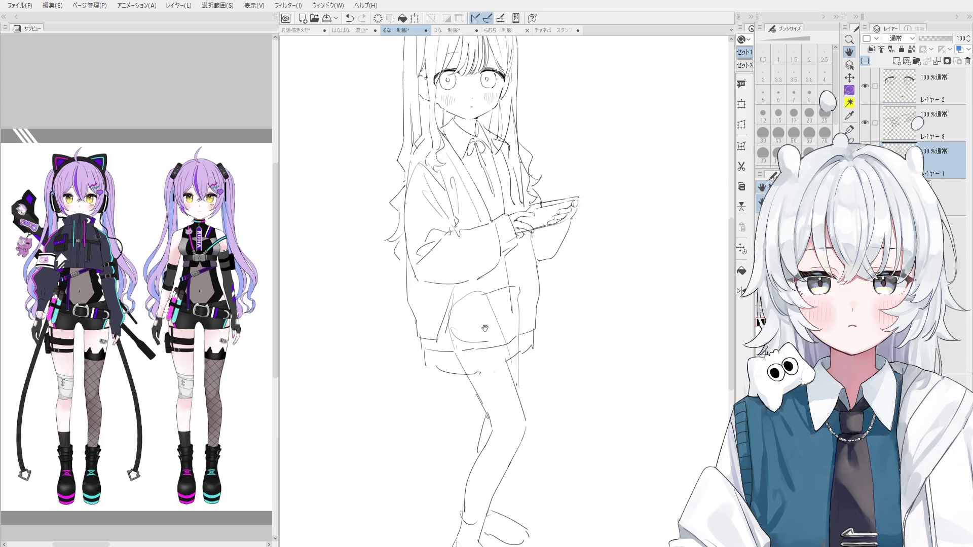
Lasso around the head, then clear the selection
scroll(503, 350, down, 2)
scroll(488, 228, up, 3)
mouse_move(459, 226)
mouse_down()
mouse_move(390, 184)
mouse_move(554, 68)
mouse_move(552, 211)
mouse_up()
key(ctrl+d)
Redraw the leg's right contour from thigh to knee, retrying with undo
drag(520, 280, 497, 207)
scroll(512, 347, up, 1)
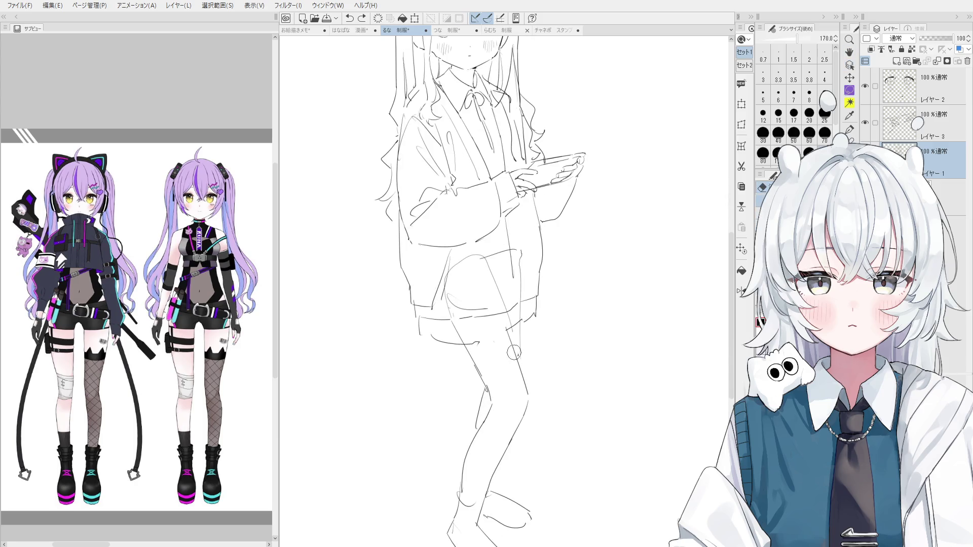
key(p)
drag(507, 331, 526, 392)
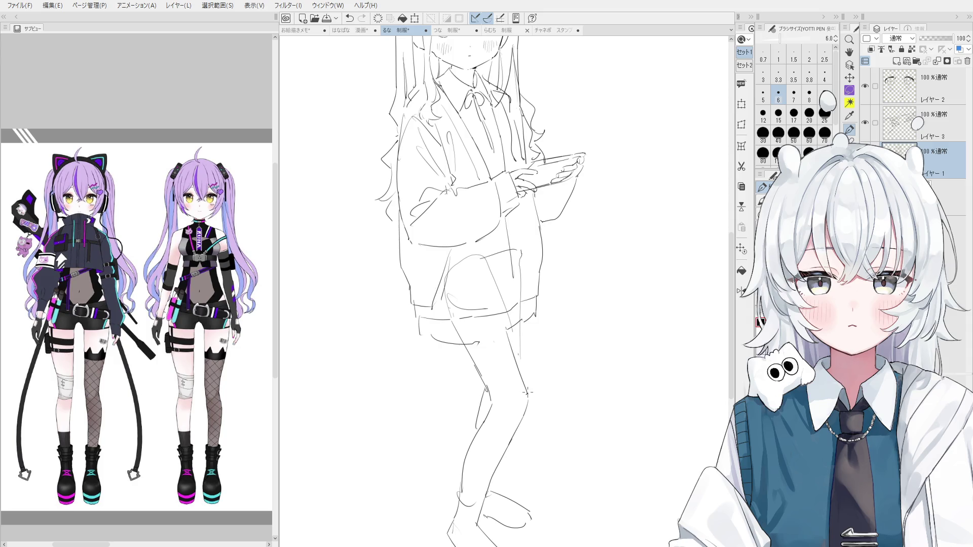
key(ctrl+z)
drag(506, 329, 527, 395)
key(ctrl+z)
drag(517, 334, 522, 375)
Redraw short strokes along the left foot's heel
scroll(547, 368, down, 3)
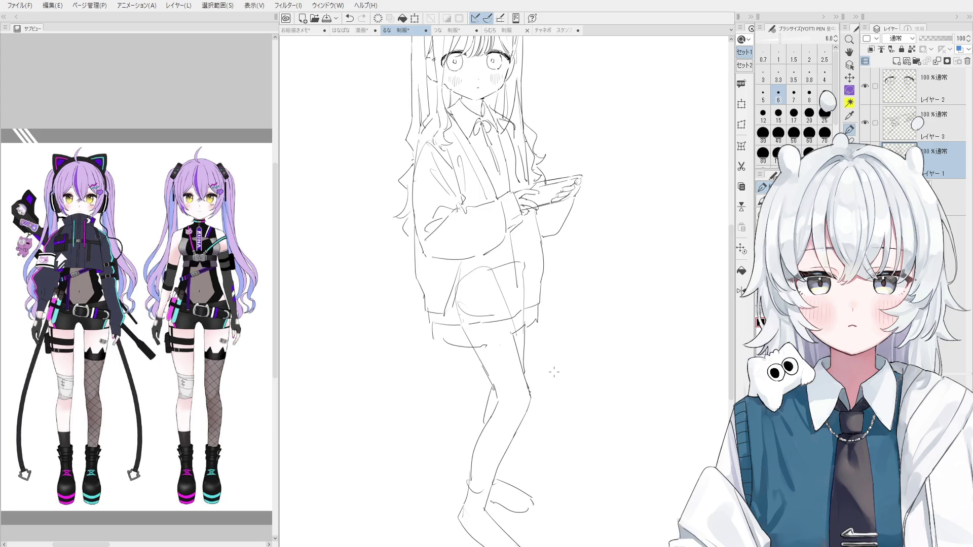
mouse_move(463, 441)
mouse_down()
mouse_move(454, 465)
mouse_move(475, 496)
mouse_up()
key(ctrl+z)
key(ctrl+z)
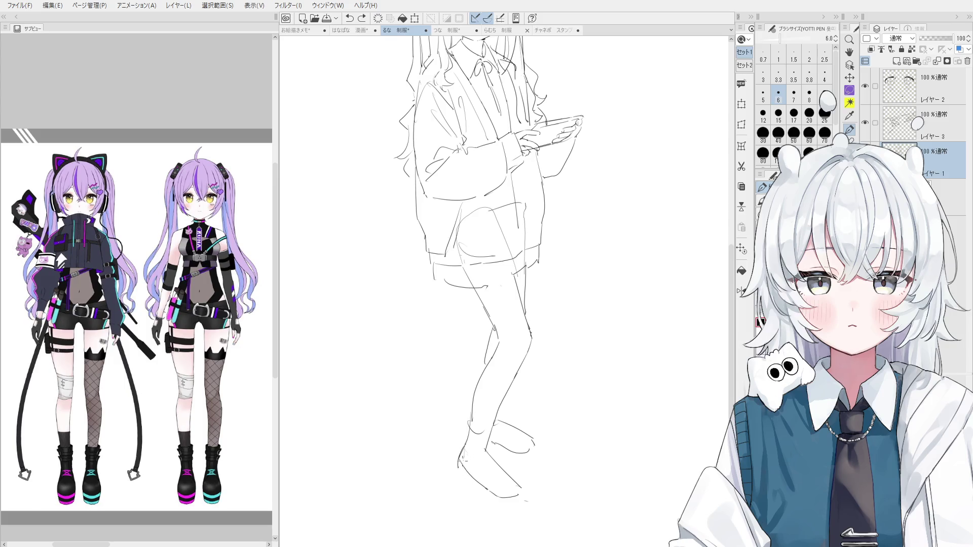
drag(465, 450, 455, 466)
Add a short line at the tablet's lower edge
scroll(471, 433, up, 5)
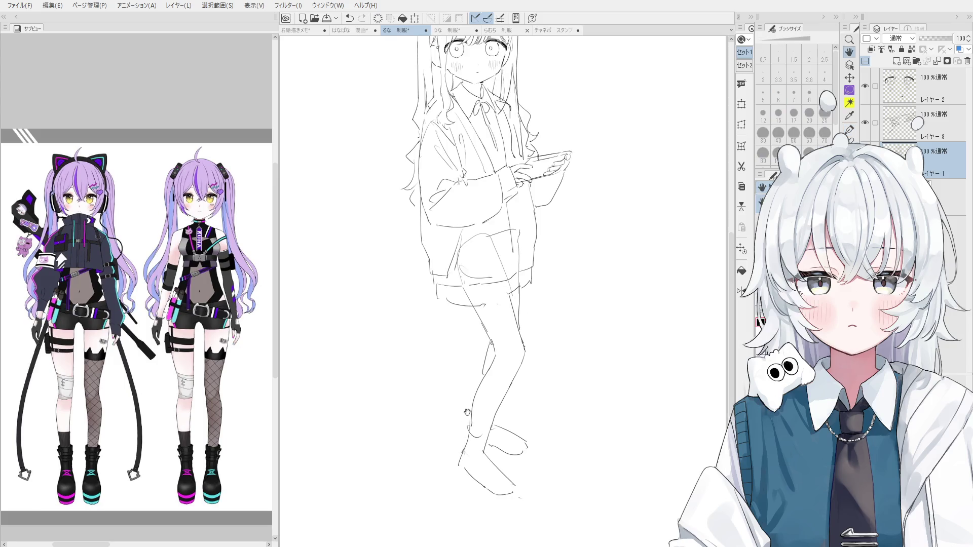
drag(552, 254, 566, 247)
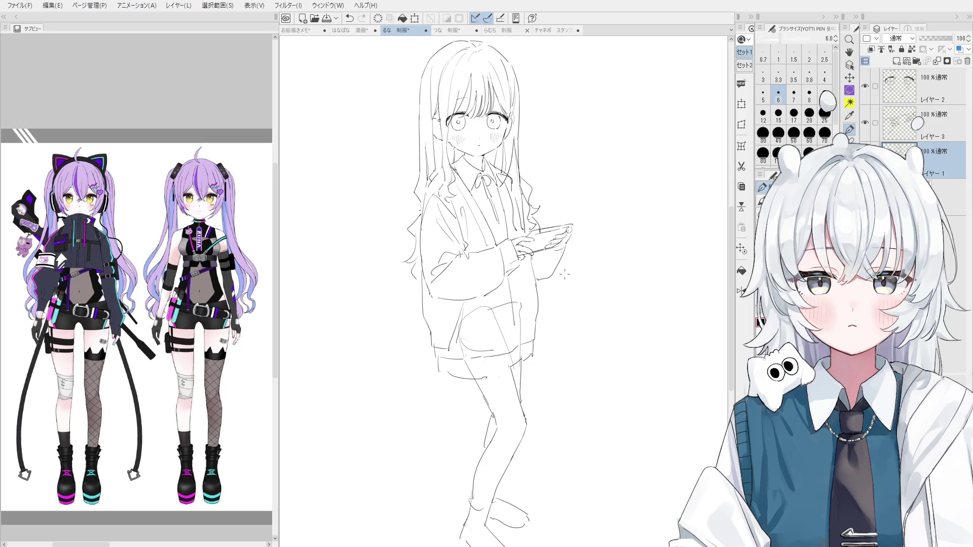
scroll(459, 118, up, 3)
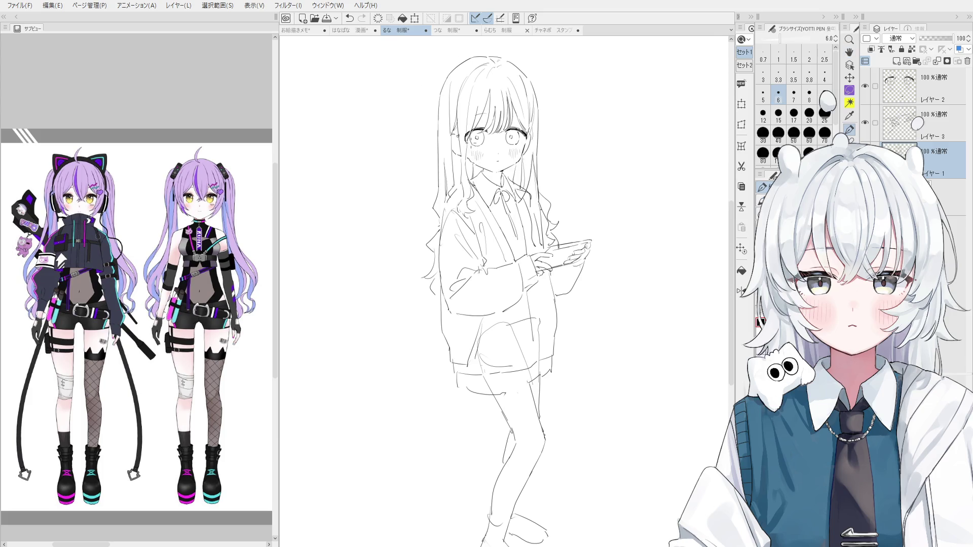
Draw fold and cuff lines on the sleeve and a long line down the cardigan's left side
key(ctrl+z)
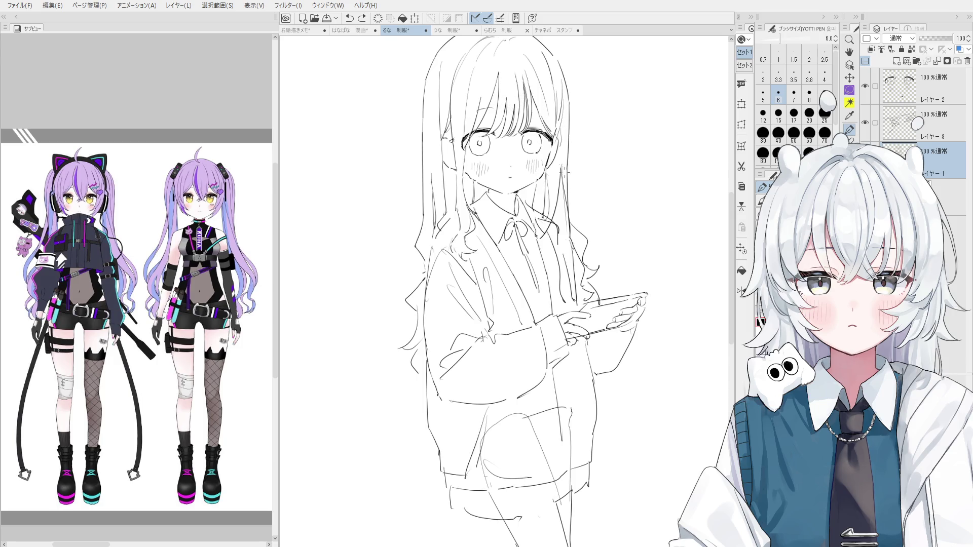
mouse_move(597, 370)
mouse_down()
mouse_move(562, 297)
mouse_move(589, 286)
mouse_up()
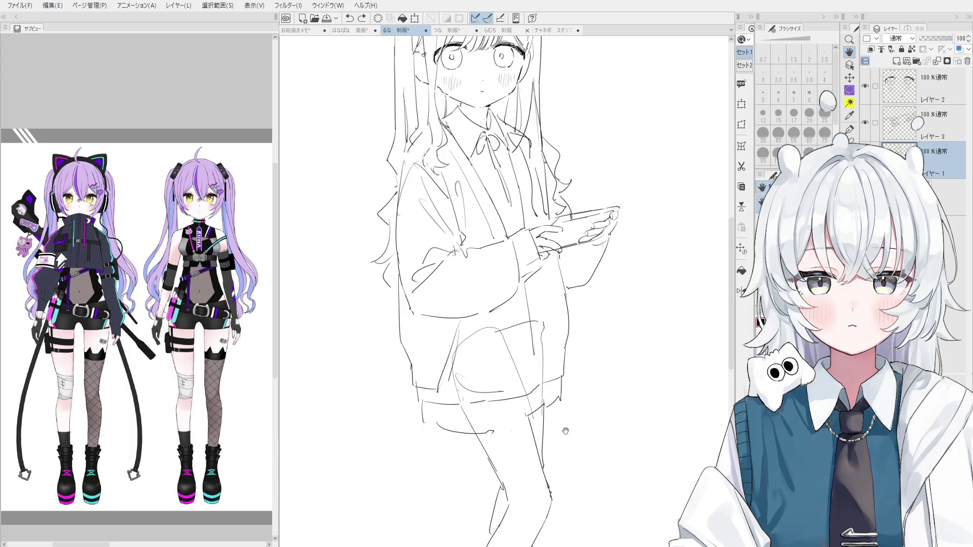
drag(449, 225, 458, 222)
key(p)
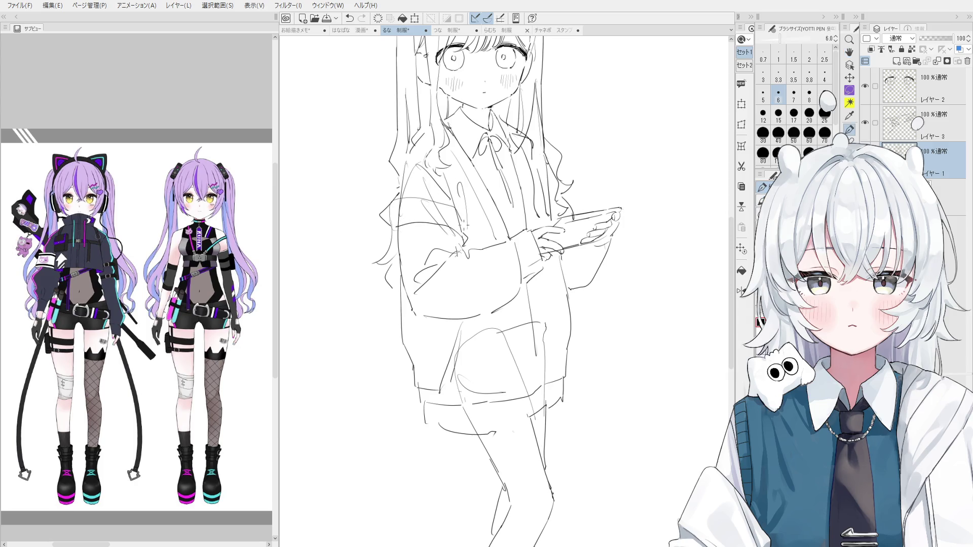
mouse_move(391, 206)
mouse_down()
mouse_move(394, 232)
mouse_move(394, 208)
mouse_up()
mouse_move(404, 192)
mouse_down()
mouse_move(463, 236)
mouse_move(393, 279)
mouse_move(337, 359)
mouse_up()
key(ctrl+z)
mouse_move(388, 269)
mouse_down()
mouse_move(357, 354)
mouse_move(405, 454)
mouse_up()
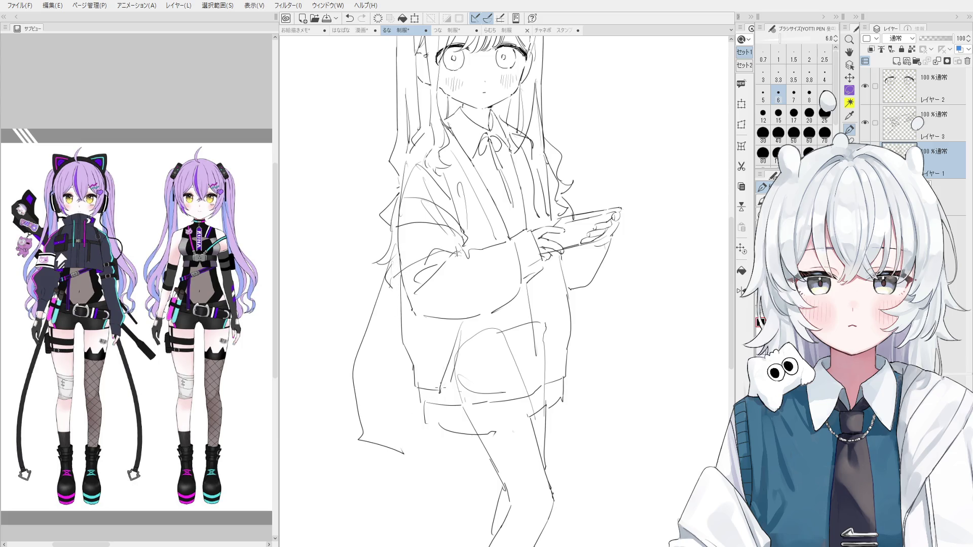
Flip the canvas horizontally to check the drawing, undo a stroke, and flip it back
key(h)
key(ctrl+z)
mouse_move(607, 222)
mouse_down()
mouse_move(603, 251)
mouse_move(587, 258)
mouse_move(611, 238)
mouse_move(591, 248)
mouse_up()
key(h)
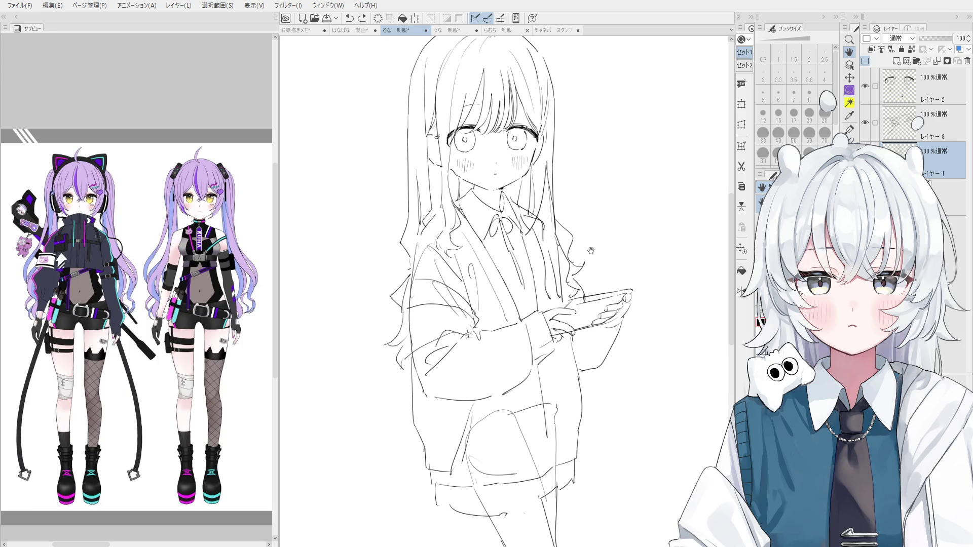
Draw a short stroke beside the girl's left eye, undoing it to retry
key(p)
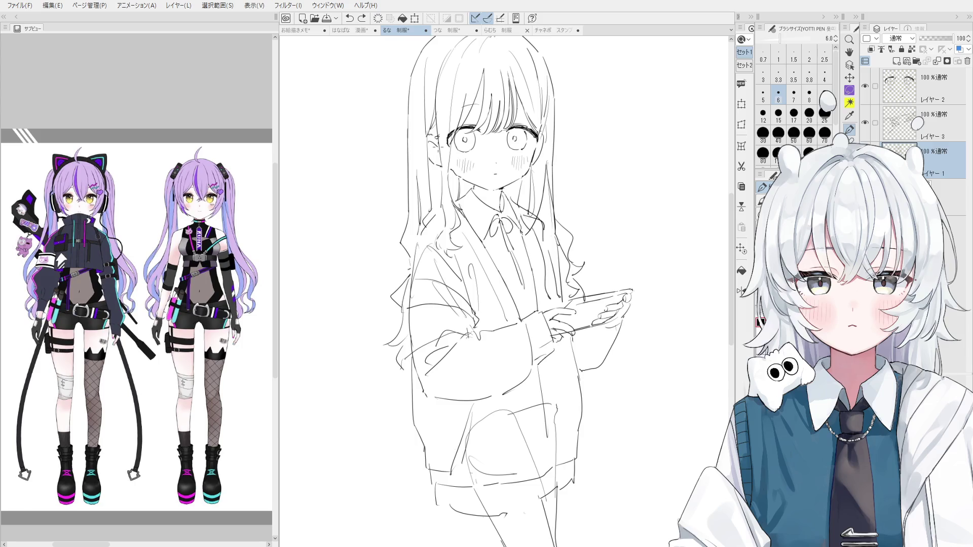
drag(431, 144, 444, 170)
key(ctrl+z)
key(ctrl+z)
key(ctrl+z)
key(e)
scroll(431, 218, up, 4)
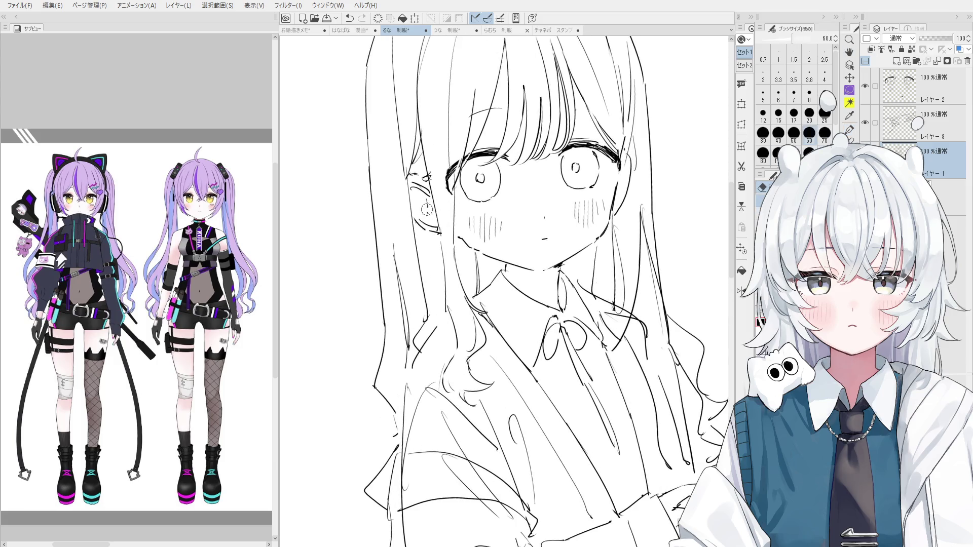
Zoom in on the face and redraw a short stroke near the ear
key(p)
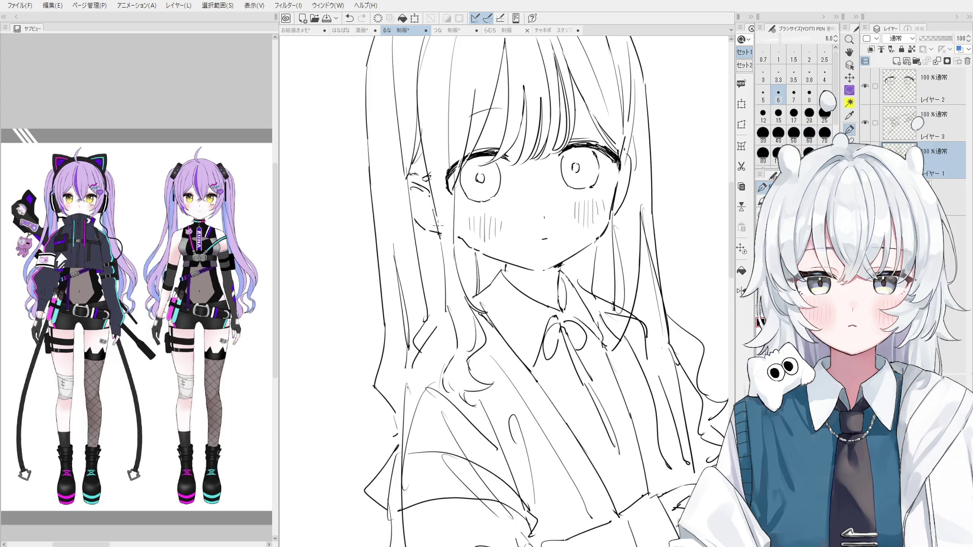
scroll(437, 230, down, 1)
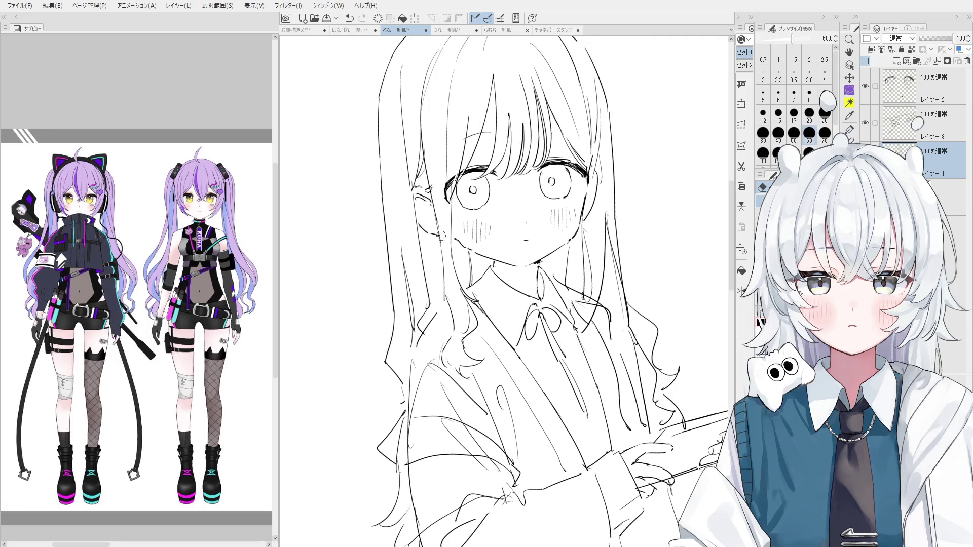
key(space)
scroll(437, 221, up, 2)
key(ctrl+z)
drag(430, 231, 419, 250)
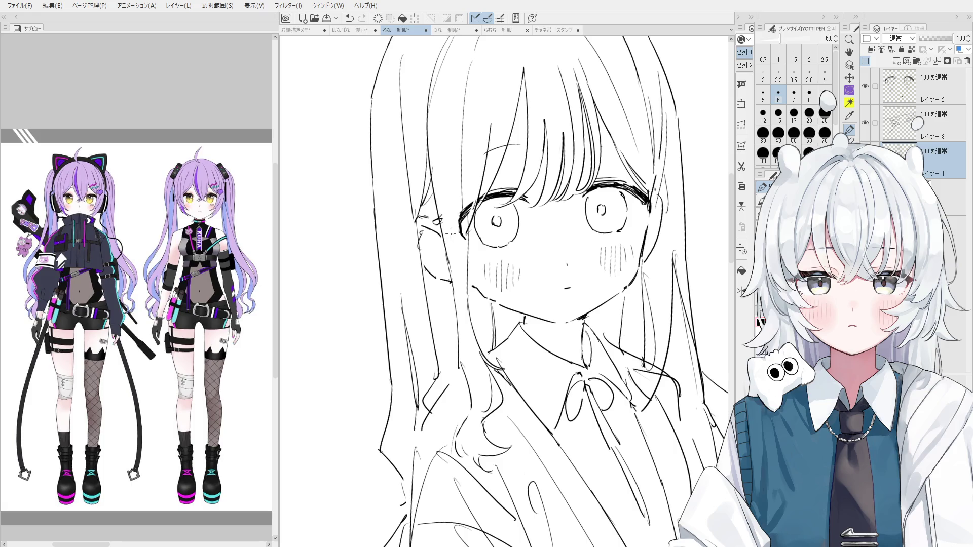
Draw the ear outline beside the face, trying and undoing short inner ear strokes
drag(451, 233, 441, 251)
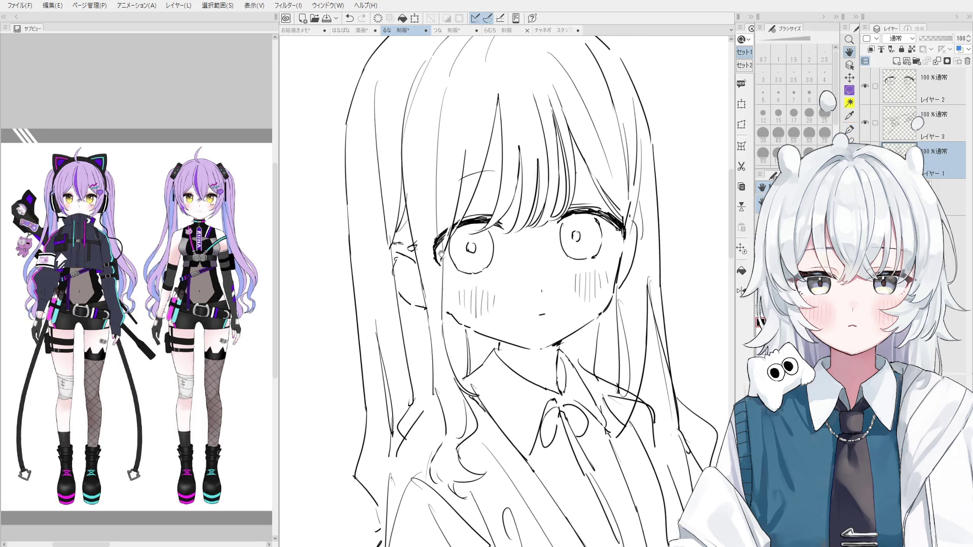
key(p)
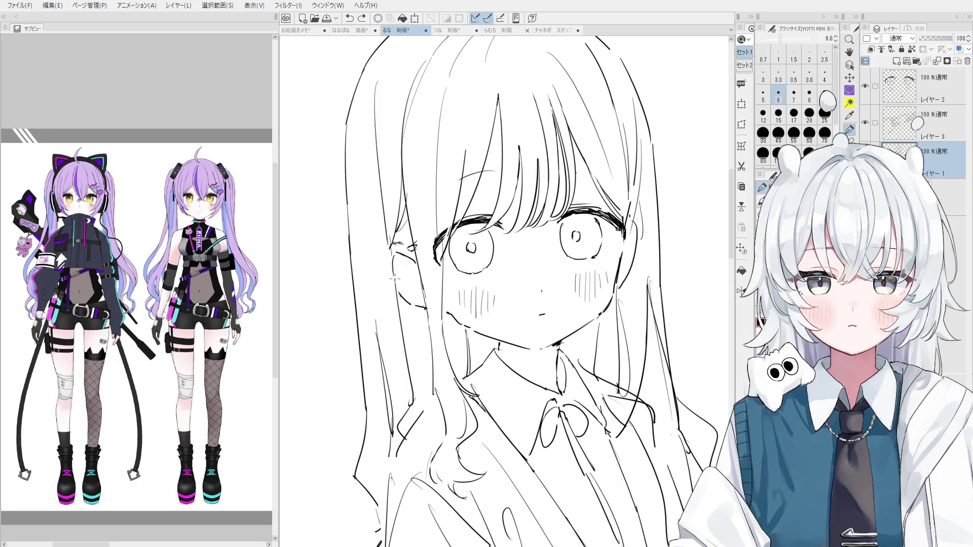
key(e)
key(p)
mouse_move(395, 238)
mouse_down()
mouse_move(409, 304)
mouse_move(434, 321)
mouse_up()
drag(416, 268, 416, 311)
key(ctrl+z)
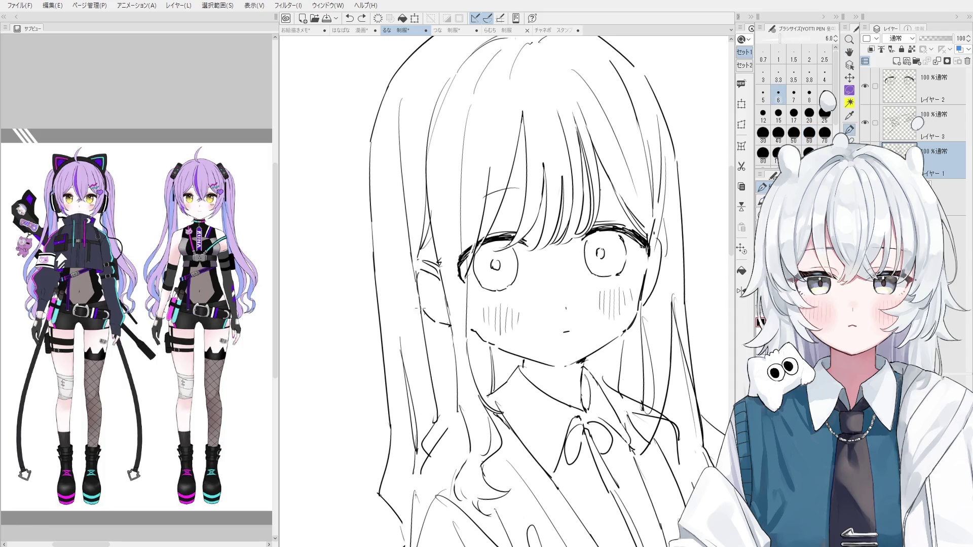
scroll(439, 326, down, 1)
mouse_move(422, 316)
mouse_down()
mouse_move(444, 309)
mouse_move(421, 307)
mouse_move(419, 281)
mouse_up()
key(ctrl+z)
key(ctrl+z)
Add short lines near the girl's right cheek, undoing one to retry
scroll(441, 286, down, 2)
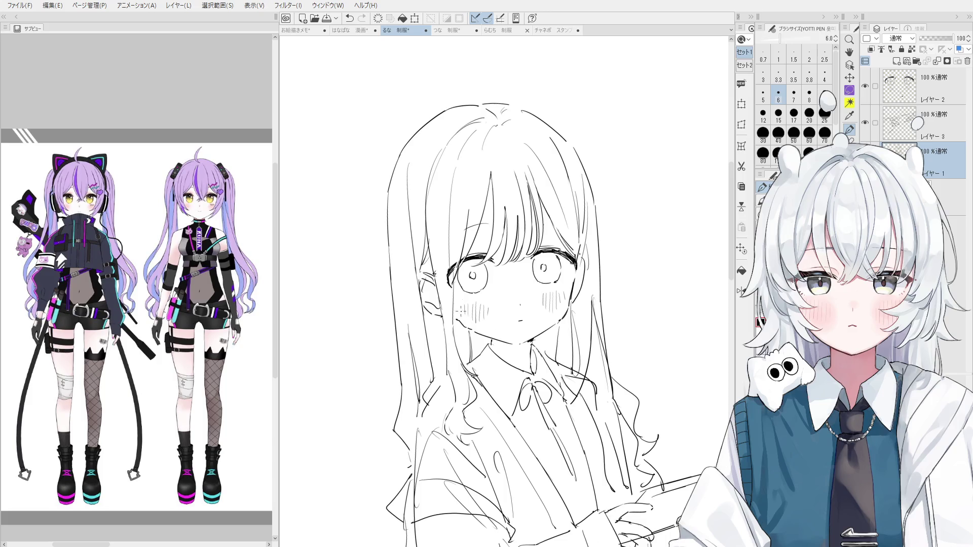
scroll(438, 274, up, 3)
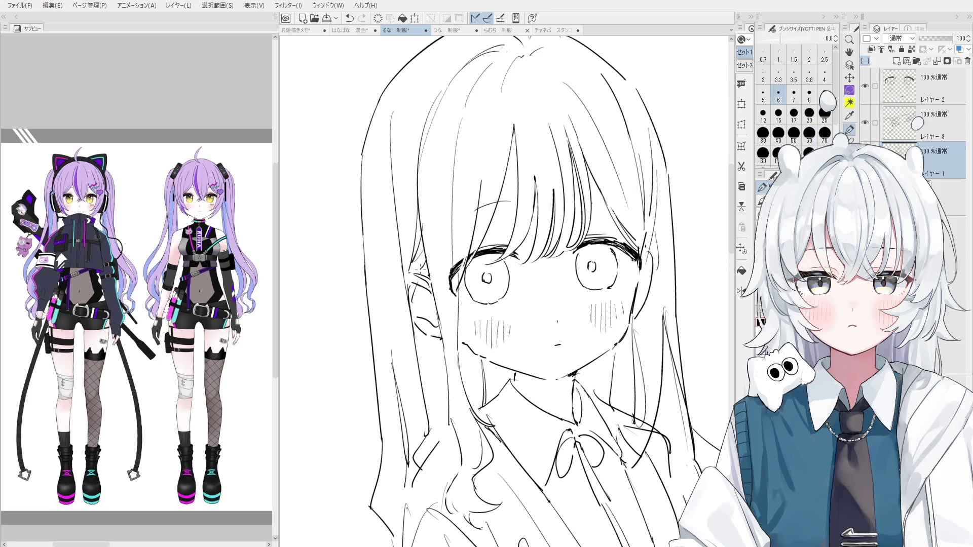
scroll(426, 270, down, 2)
scroll(683, 282, up, 1)
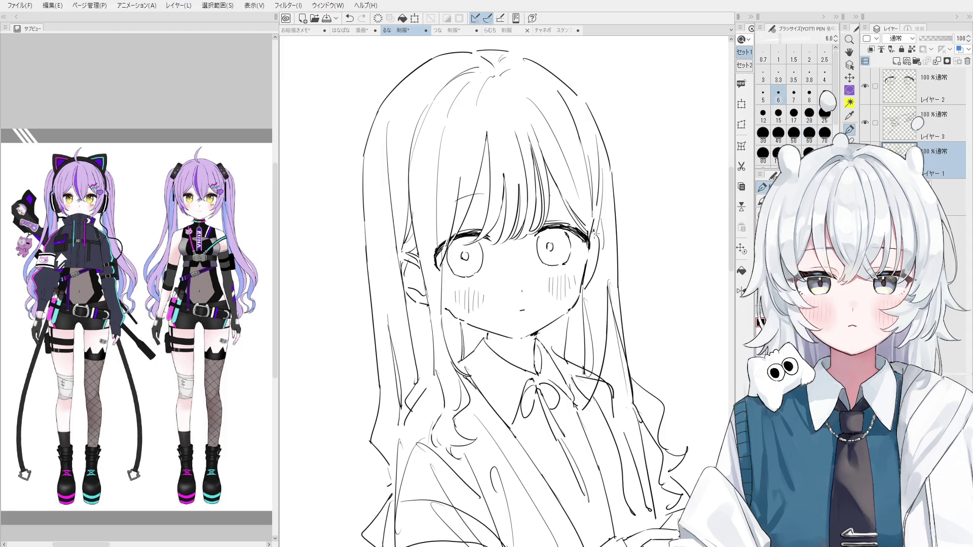
scroll(595, 233, down, 1)
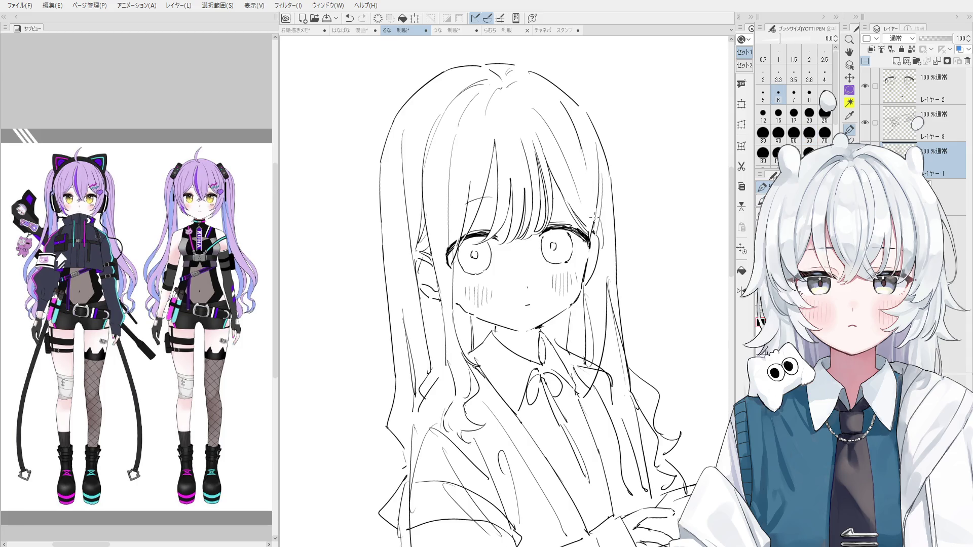
drag(597, 253, 596, 218)
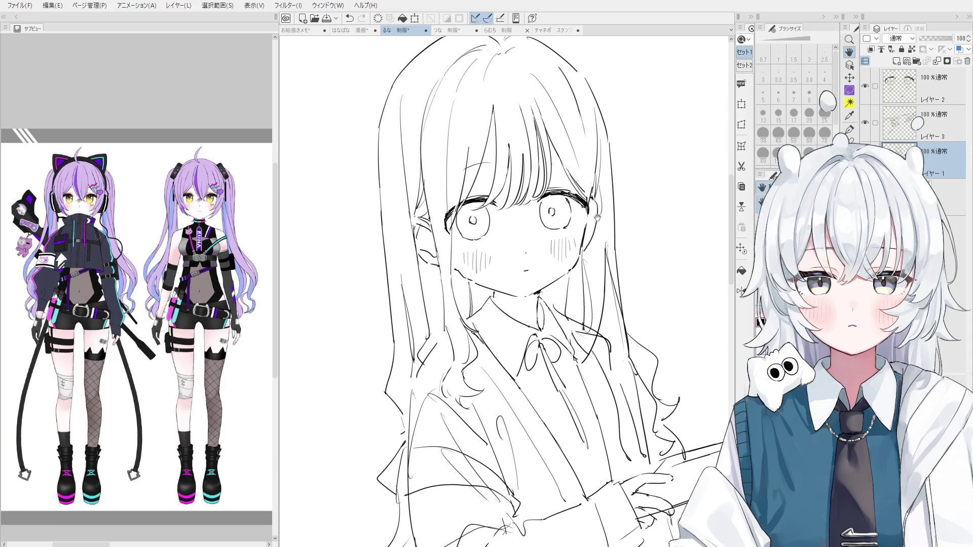
key(p)
drag(592, 241, 581, 251)
key(ctrl+z)
key(ctrl+z)
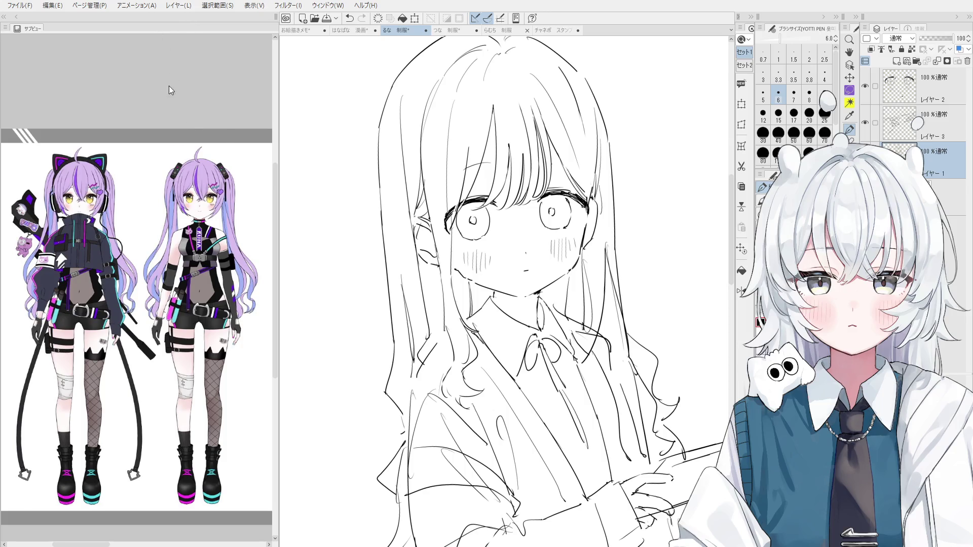
Save the sketch document with Ctrl+S
key(ctrl+s)
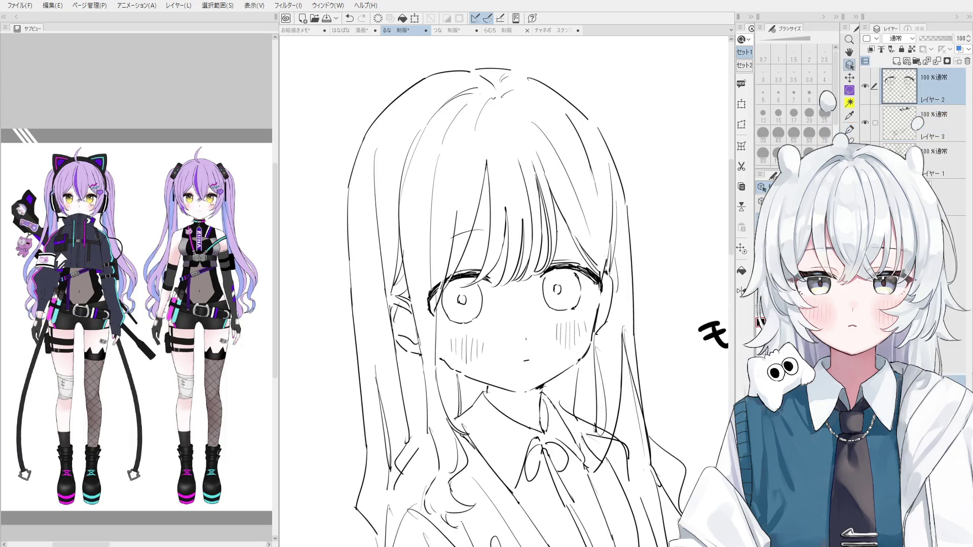
scroll(410, 303, up, 2)
key(e)
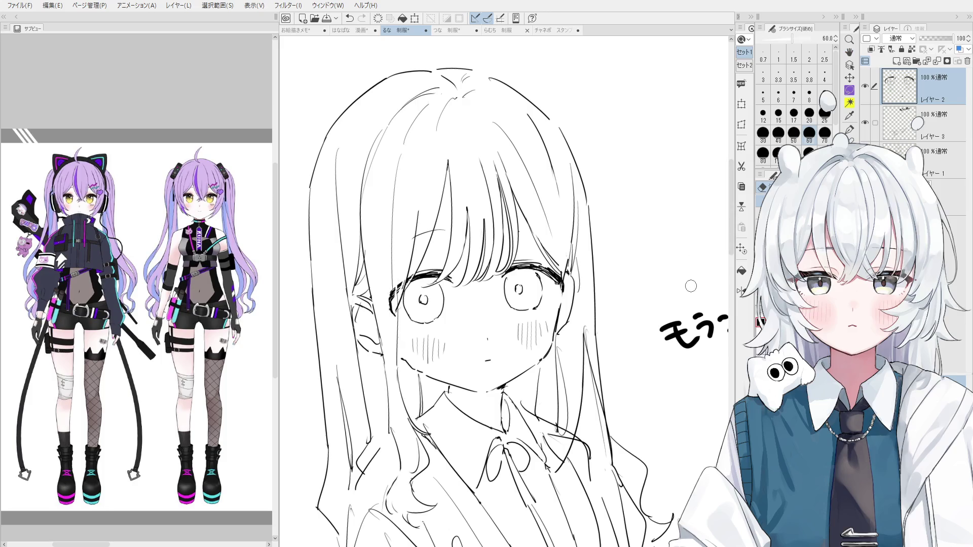
drag(569, 283, 567, 294)
key(o)
key(p)
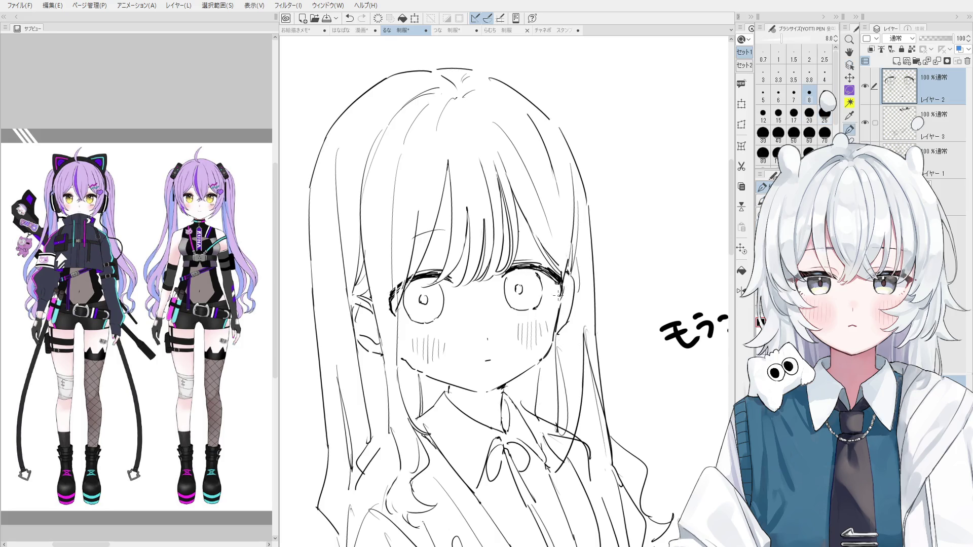
scroll(567, 349, down, 2)
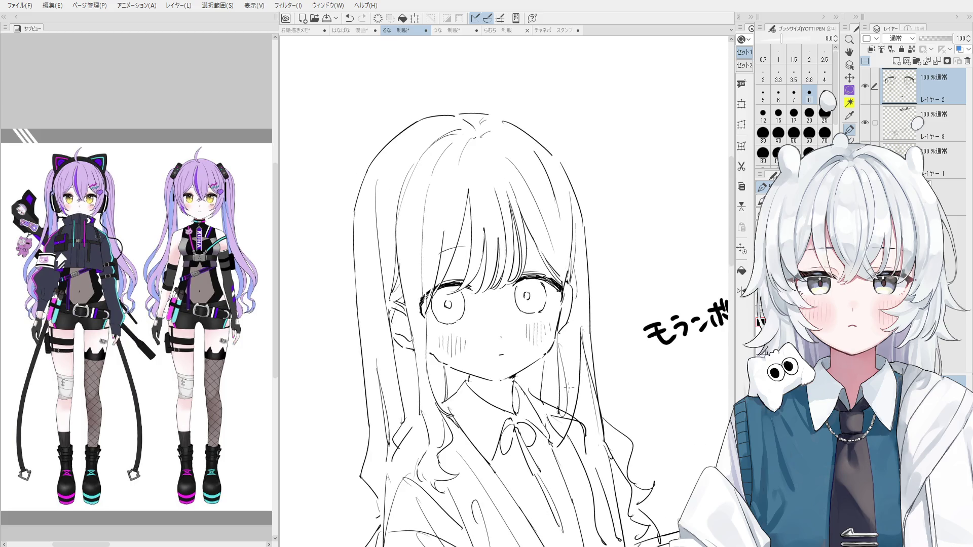
key(space)
drag(564, 426, 562, 355)
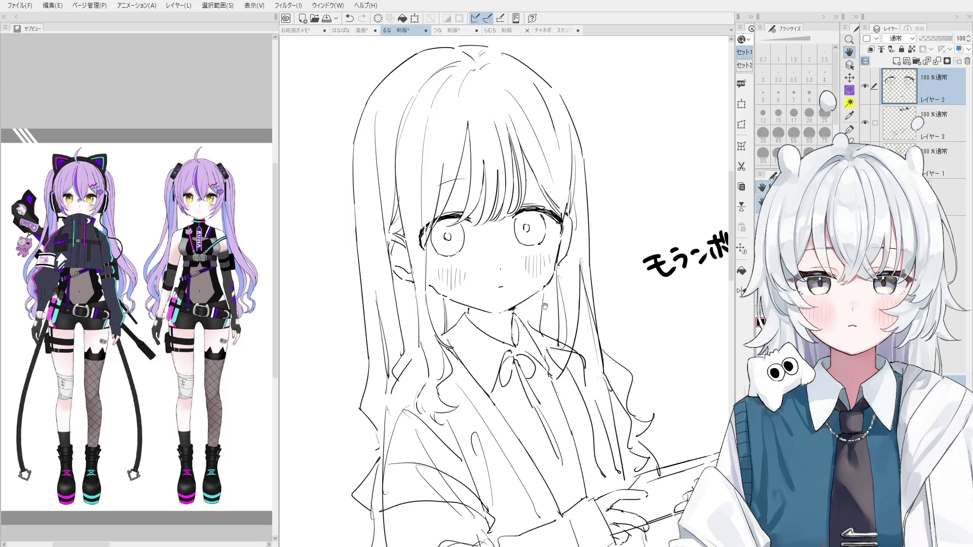
scroll(522, 233, down, 2)
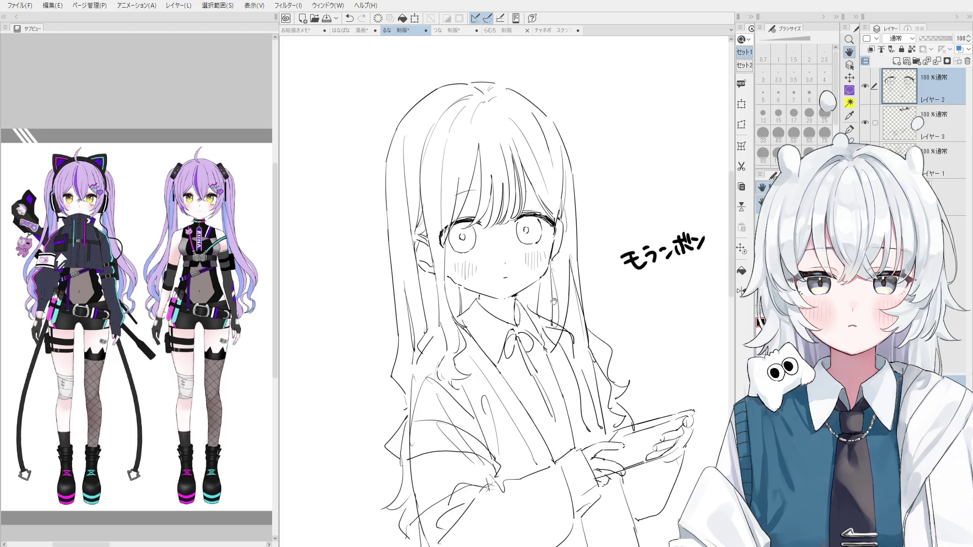
ctrl+click(499, 347)
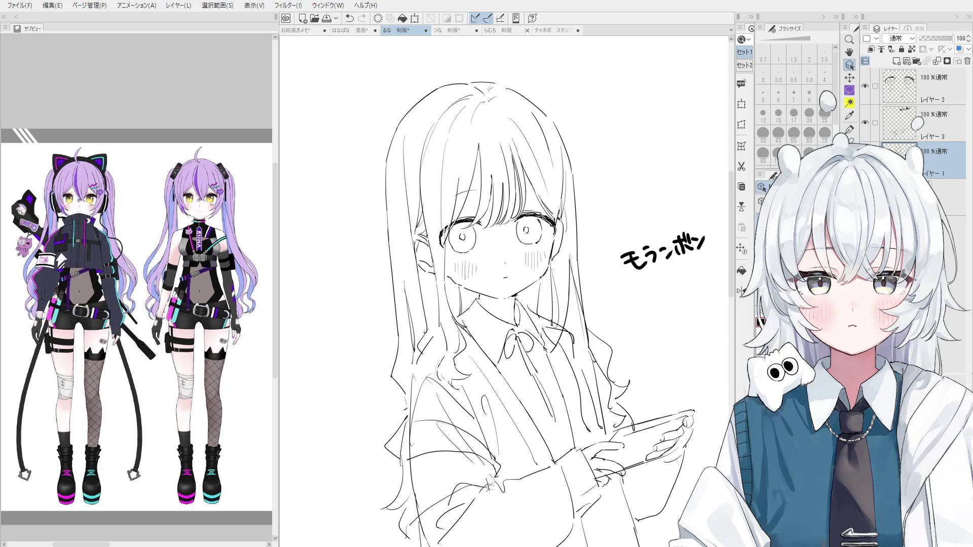
Sample the canvas to return to the main sketch layer, レイヤー 1
scroll(457, 223, up, 5)
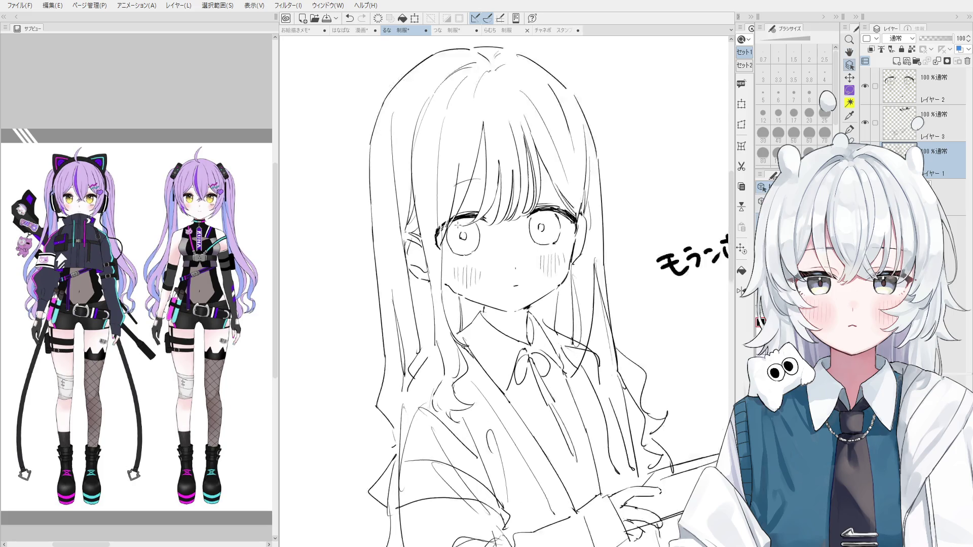
ctrl+shift+click(458, 221)
scroll(451, 225, up, 4)
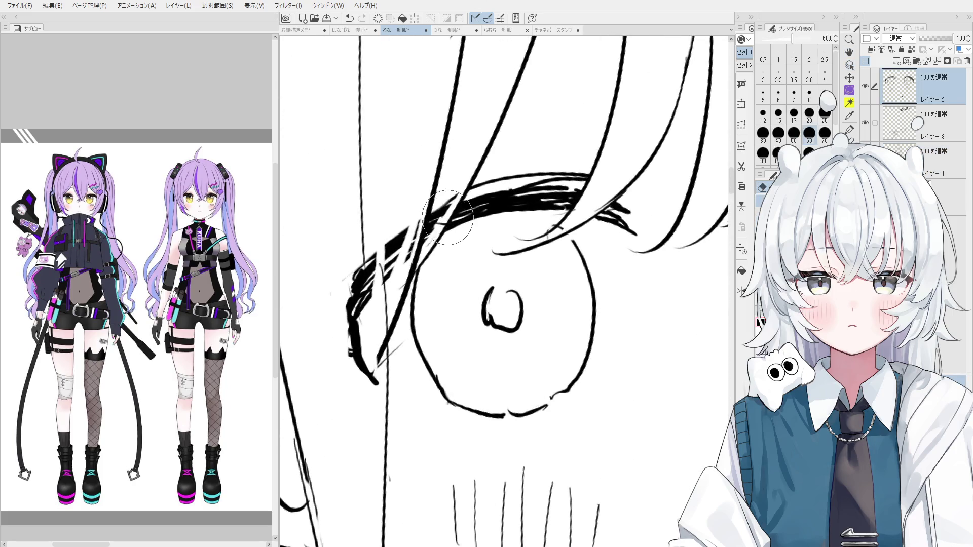
ctrl+shift+click(446, 226)
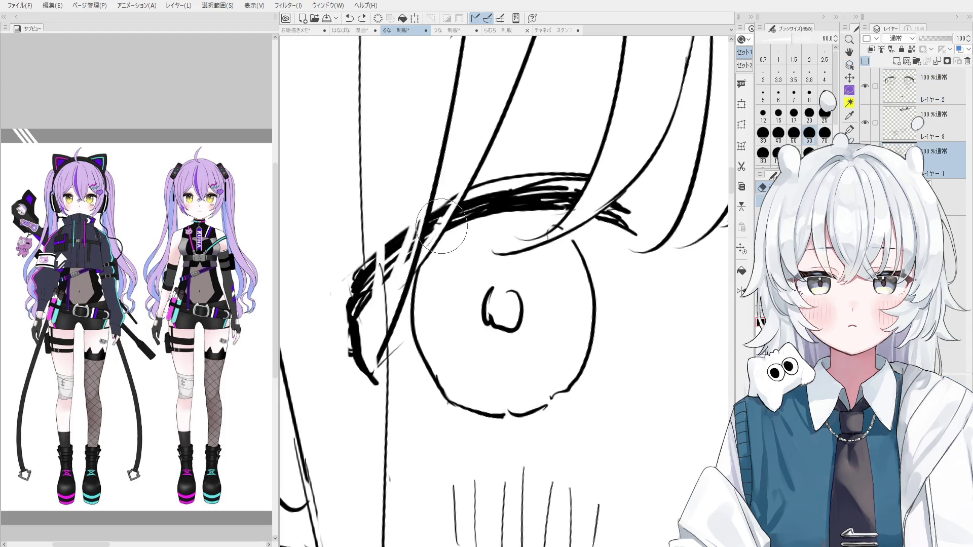
Draw a short neck line under the girl's chin with the fine pen
scroll(433, 294, down, 2)
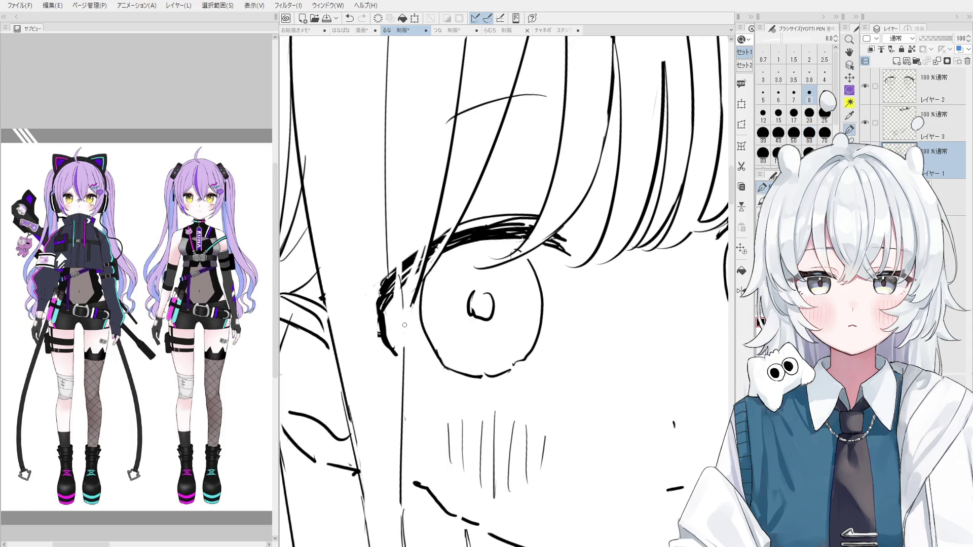
scroll(403, 320, down, 1)
scroll(400, 317, down, 1)
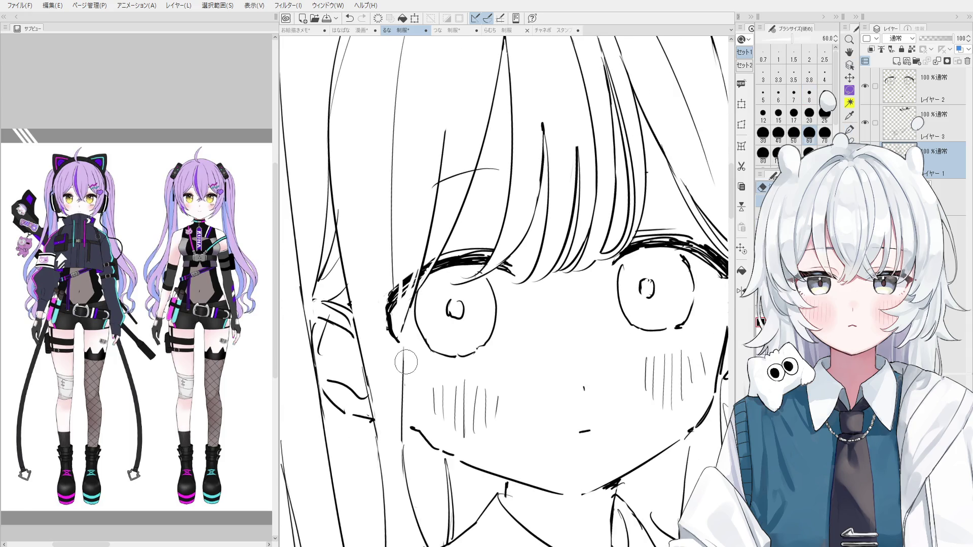
key(p)
scroll(406, 350, down, 1)
scroll(406, 352, down, 4)
key(space)
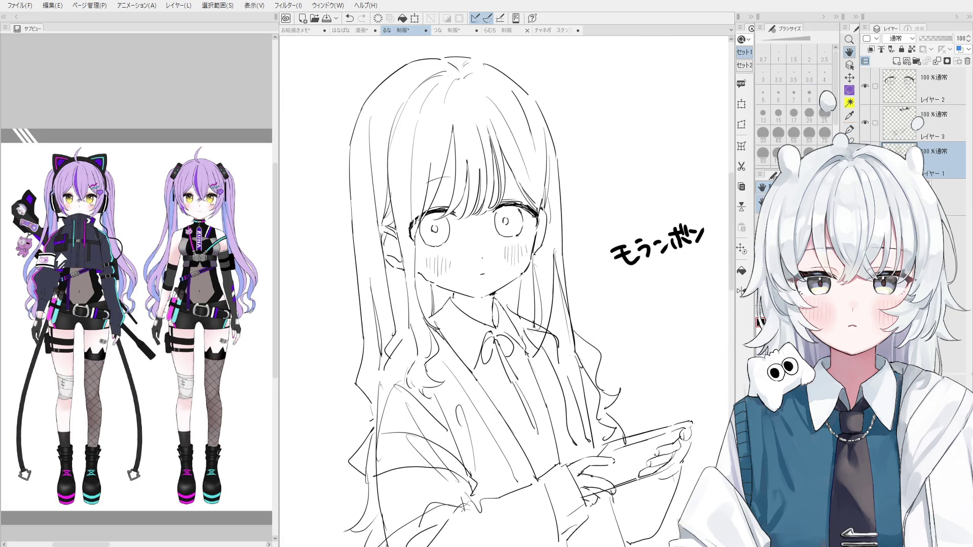
key(e)
key(p)
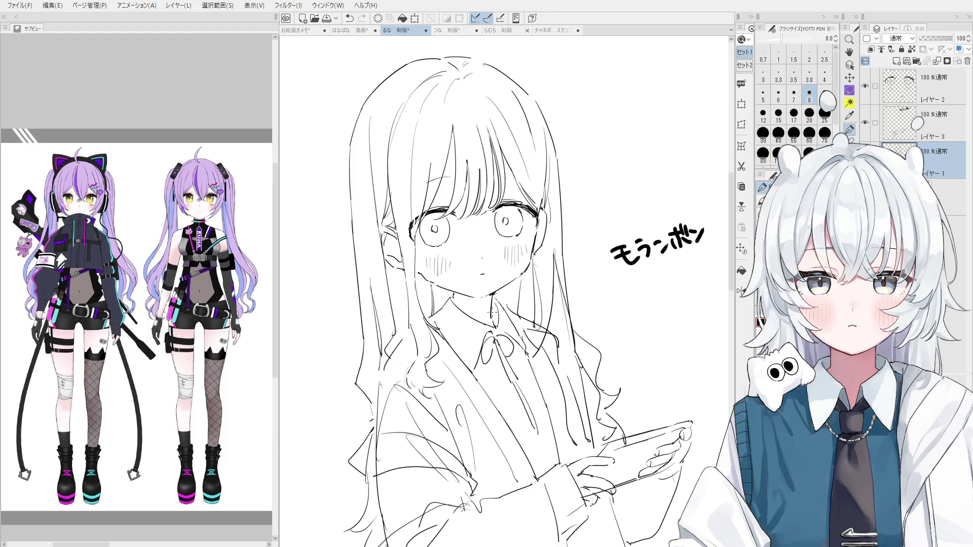
scroll(491, 309, down, 1)
drag(462, 297, 463, 310)
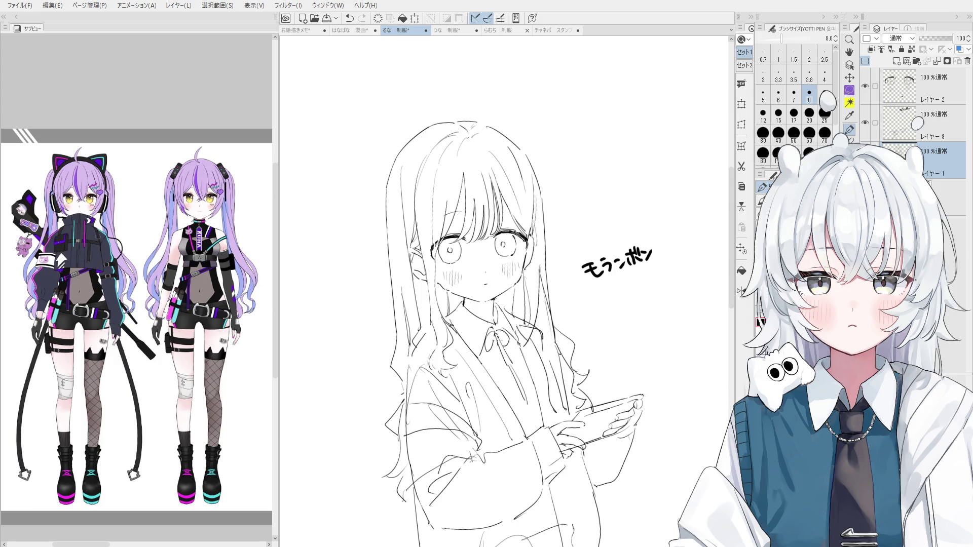
Select the lettering layer and erase the handwritten モランボン text with the hard eraser
key(asciicircum)
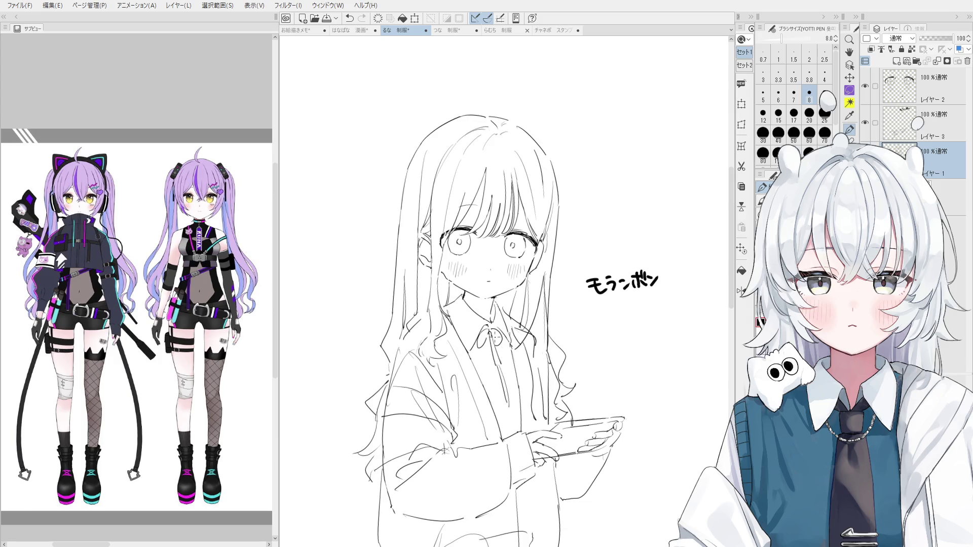
key(minus)
drag(506, 339, 504, 327)
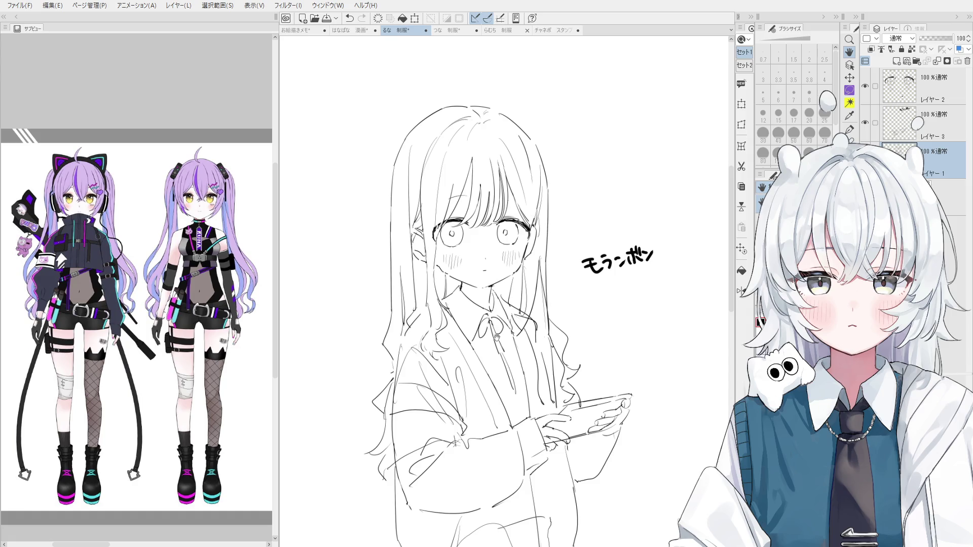
scroll(510, 378, down, 1)
scroll(510, 377, down, 3)
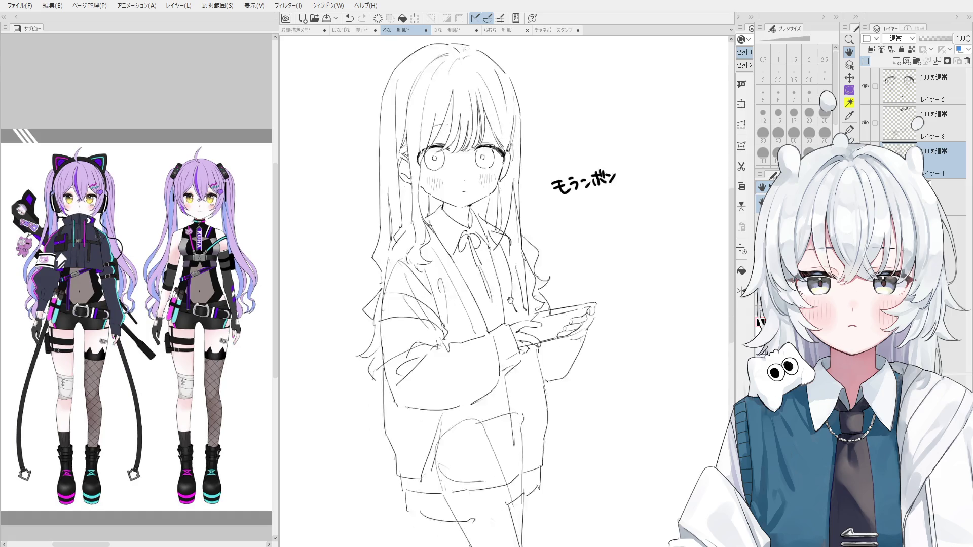
key(e)
ctrl+shift+click(561, 193)
drag(567, 201, 549, 186)
key(bracketright)
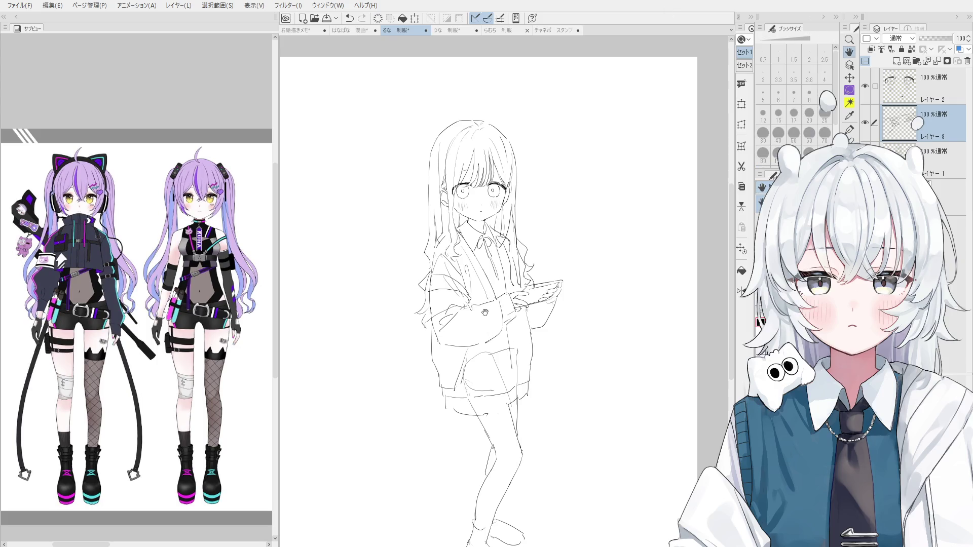
Recentre the figure and move down to the main sketch layer, レイヤー 1, with the fine pen
drag(454, 300, 473, 315)
scroll(471, 315, up, 2)
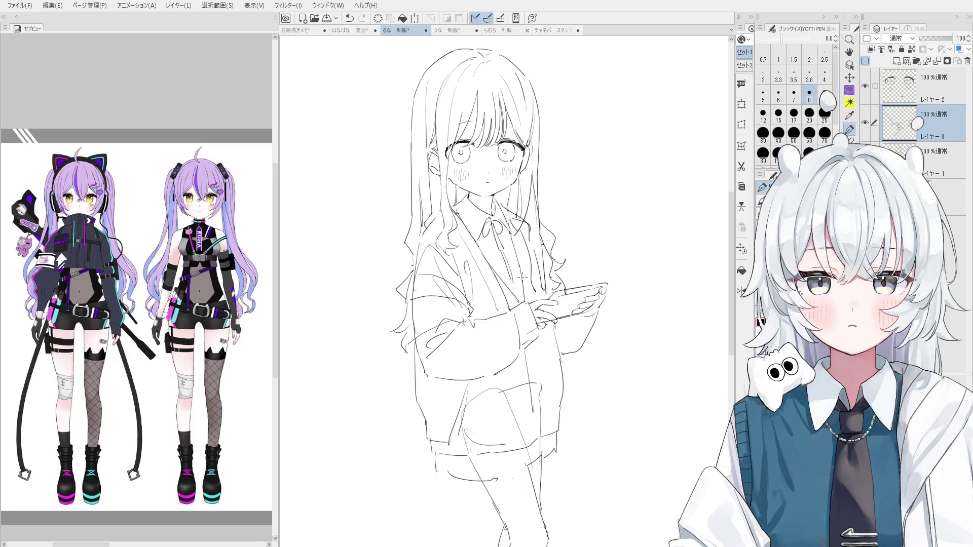
key(e)
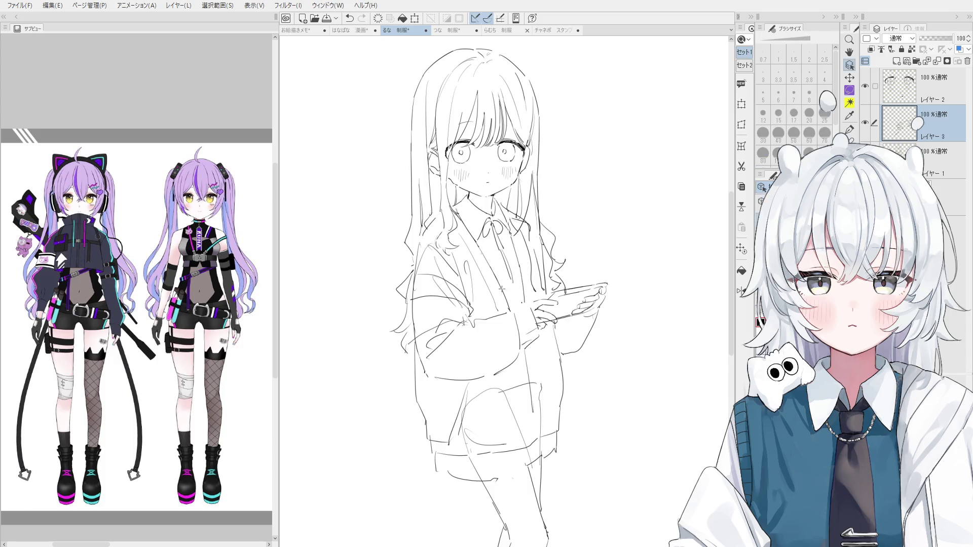
key(alt+bracketleft)
key(p)
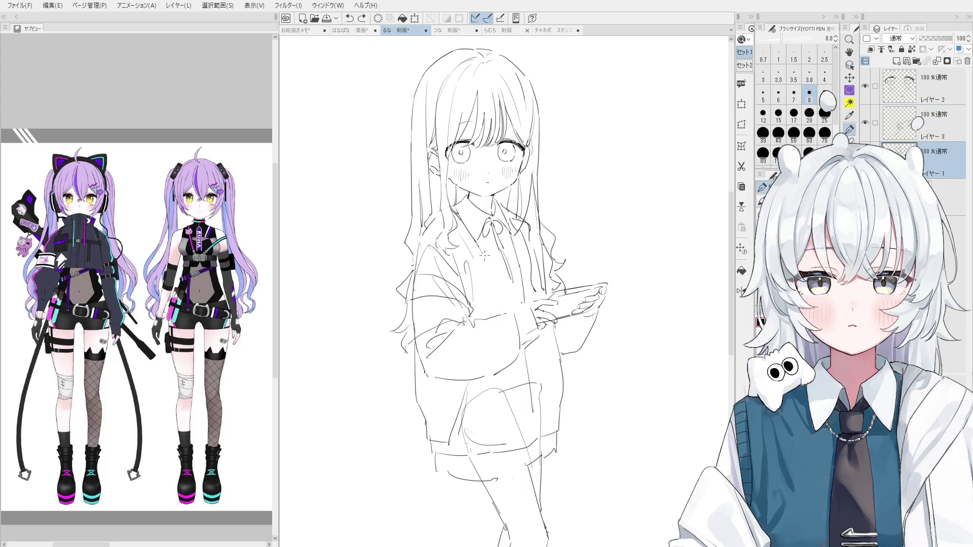
key(e)
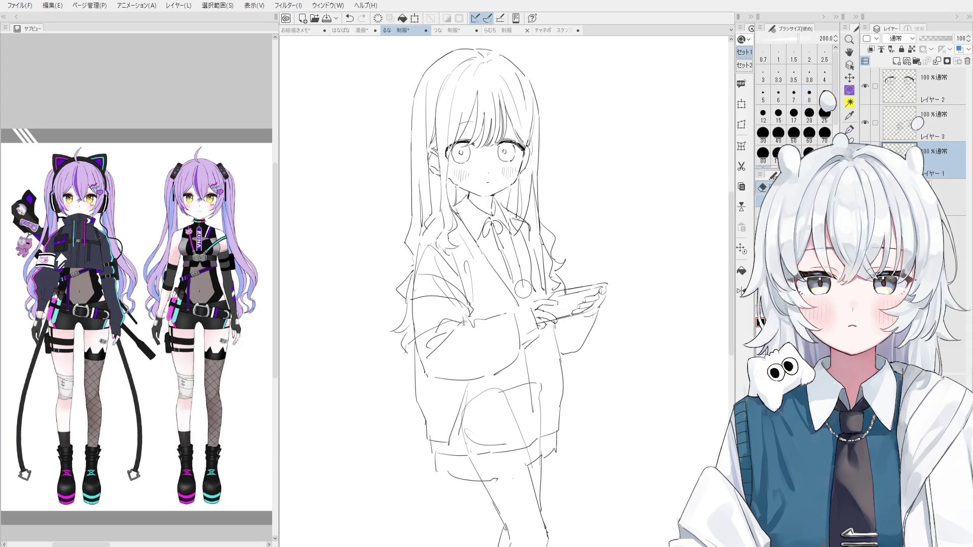
key(p)
scroll(522, 301, down, 1)
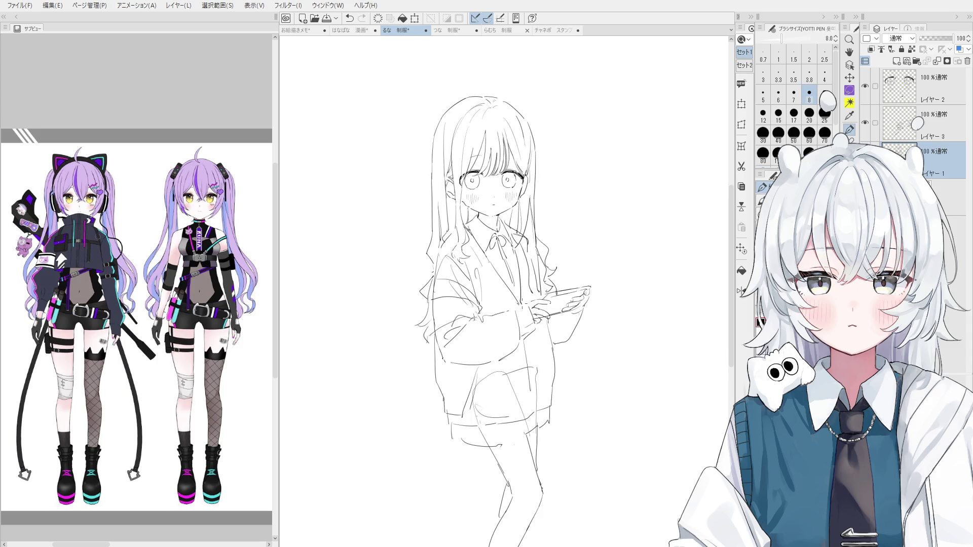
Redraw the line along the hair's left edge, undoing the unwanted stroke
mouse_move(454, 239)
mouse_down()
mouse_move(460, 253)
mouse_move(423, 307)
mouse_up()
key(ctrl+z)
key(ctrl+z)
drag(435, 262, 423, 309)
scroll(434, 321, down, 1)
mouse_move(525, 242)
mouse_down()
mouse_move(497, 266)
mouse_move(438, 269)
mouse_up()
key(ctrl+z)
Flip the canvas horizontally to check the sketch's proportions
key(e)
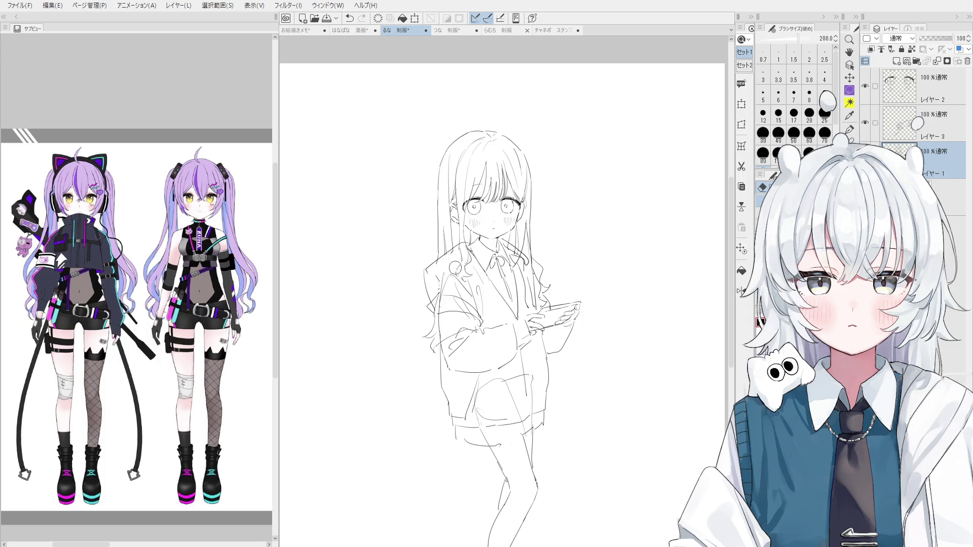
key(h)
scroll(575, 261, up, 1)
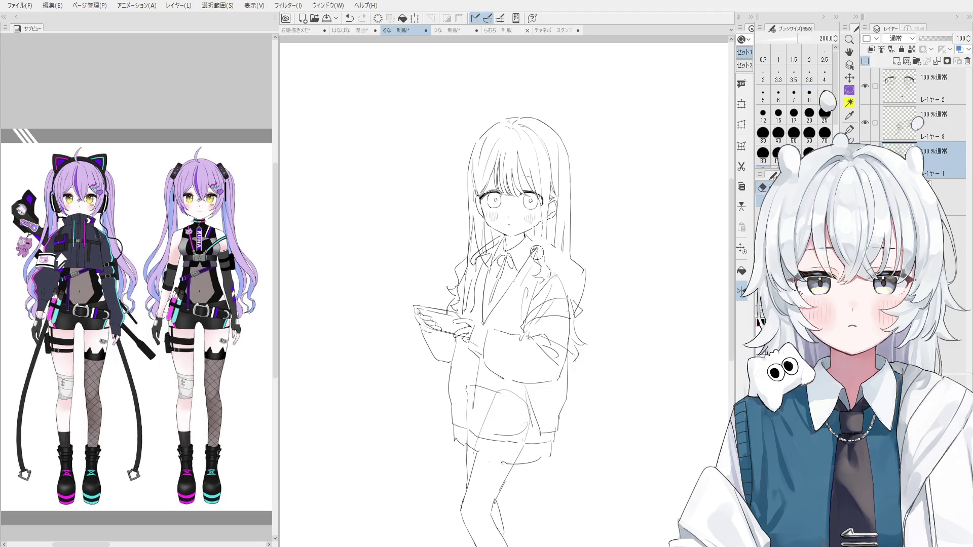
key(p)
key(e)
key(p)
key(e)
key(p)
key(ctrl+z)
Draw a line from the hair down to the collar and unflip the canvas
mouse_move(548, 244)
mouse_down()
mouse_move(581, 270)
mouse_move(573, 257)
mouse_up()
key(e)
key(p)
key(h)
key(e)
key(p)
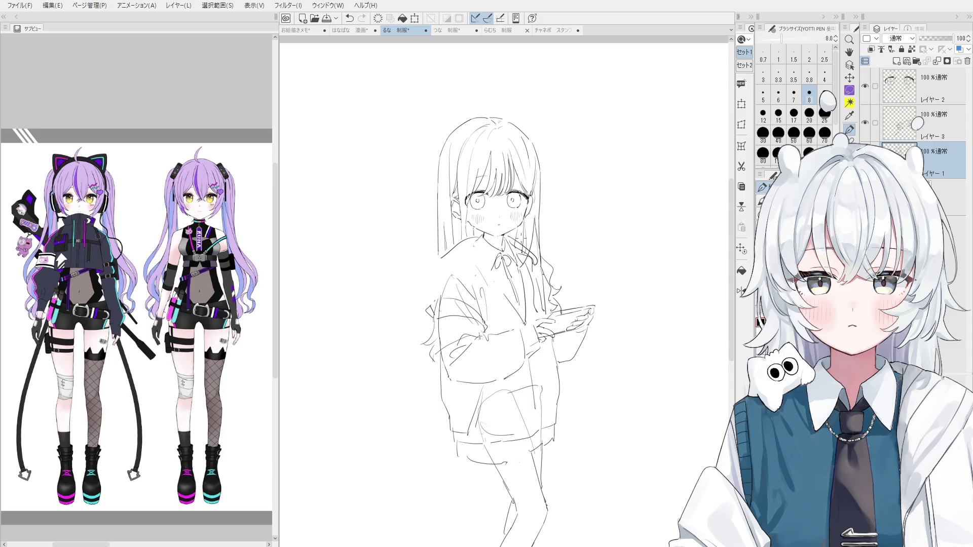
Try erasing the left shoulder line, then undo the erasure
key(e)
scroll(472, 252, up, 2)
mouse_move(472, 243)
mouse_down()
mouse_move(478, 233)
mouse_move(428, 263)
mouse_up()
key(p)
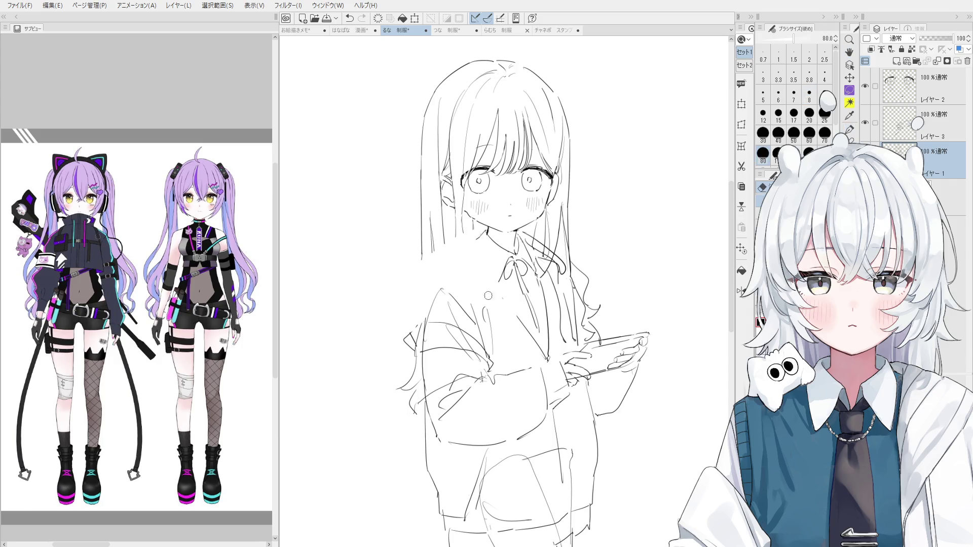
key(ctrl+z)
key(ctrl+z)
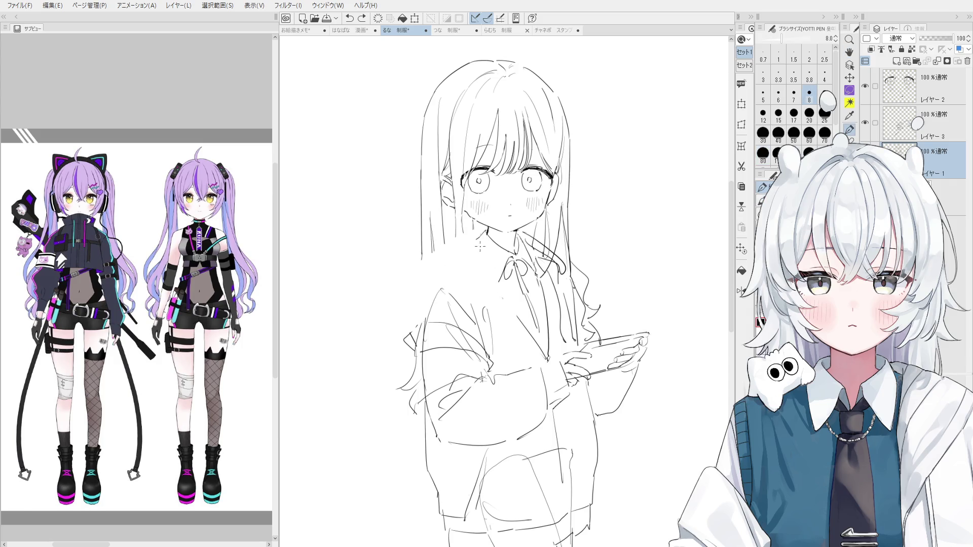
Redraw the short neck-shoulder line and the collar line running down from the neck
mouse_move(485, 231)
mouse_down()
mouse_move(473, 248)
mouse_move(489, 283)
mouse_up()
key(ctrl+z)
drag(472, 251, 502, 293)
key(e)
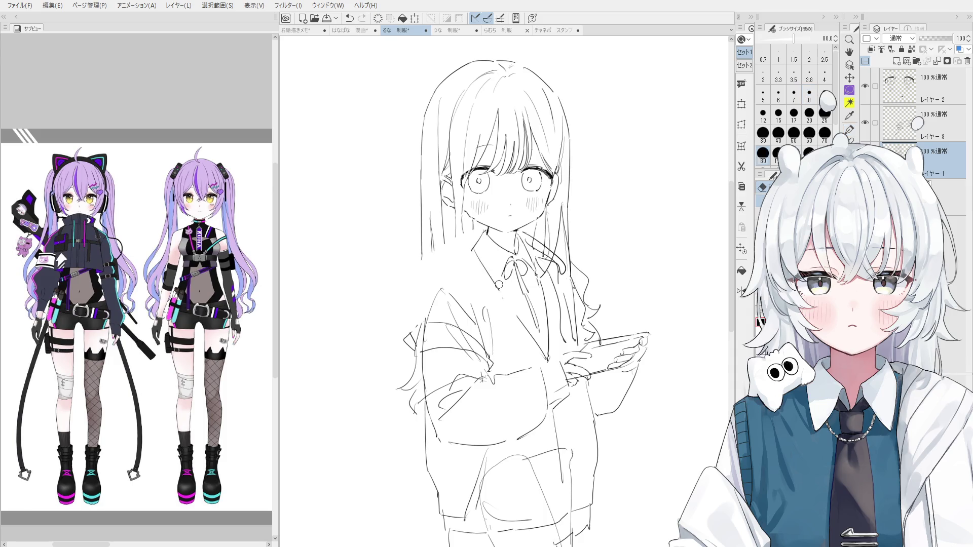
key(p)
key(ctrl+z)
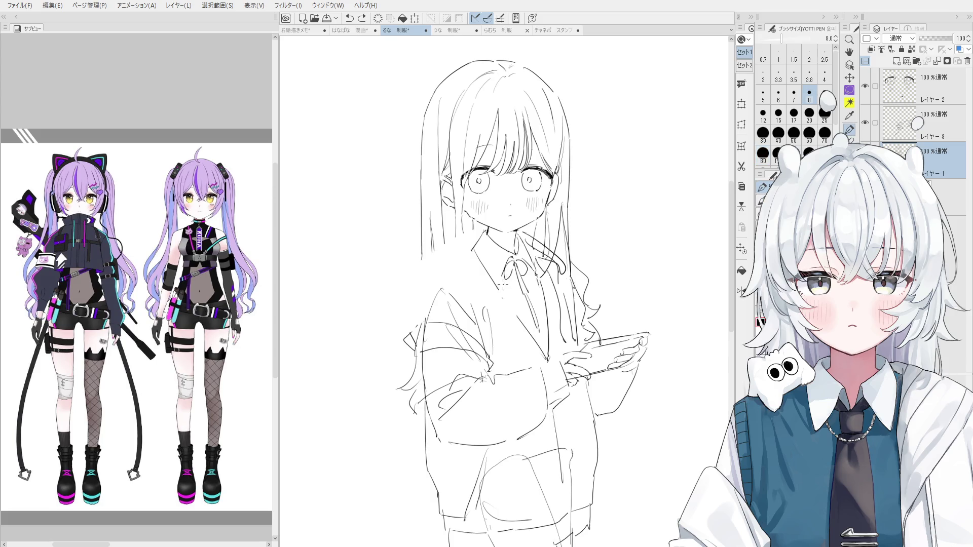
Draw a short stroke from the collar ribbon down-left with the YOTTI pen at size 8
scroll(501, 282, up, 2)
drag(504, 271, 492, 292)
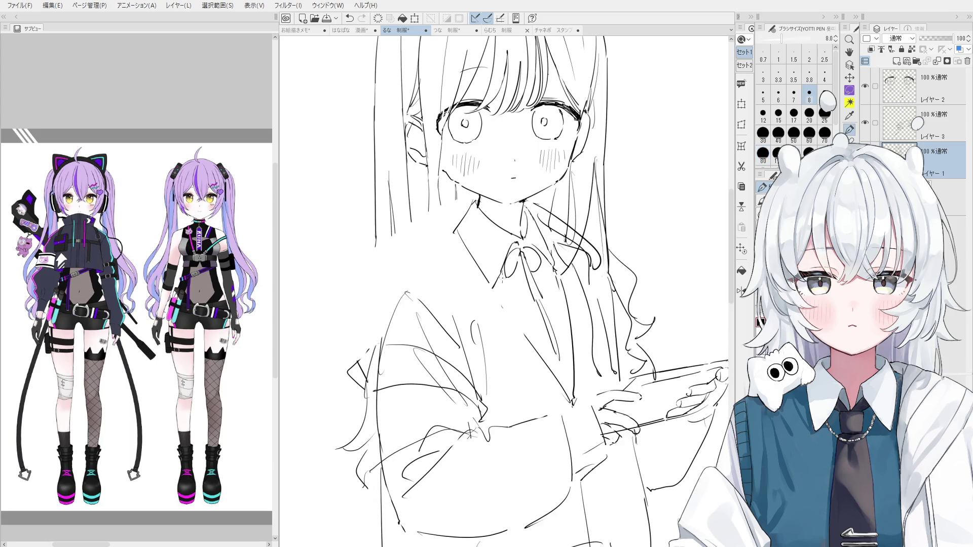